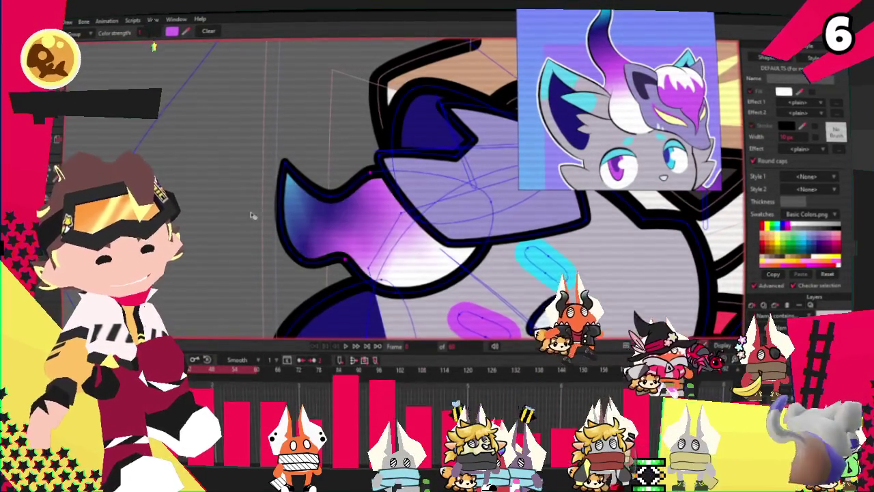
# Bring up the lion and fox character sheet beside the fox's face and the lion's hugging paws.
pyautogui.press('g')
pyautogui.scroll(2, 448, 271)
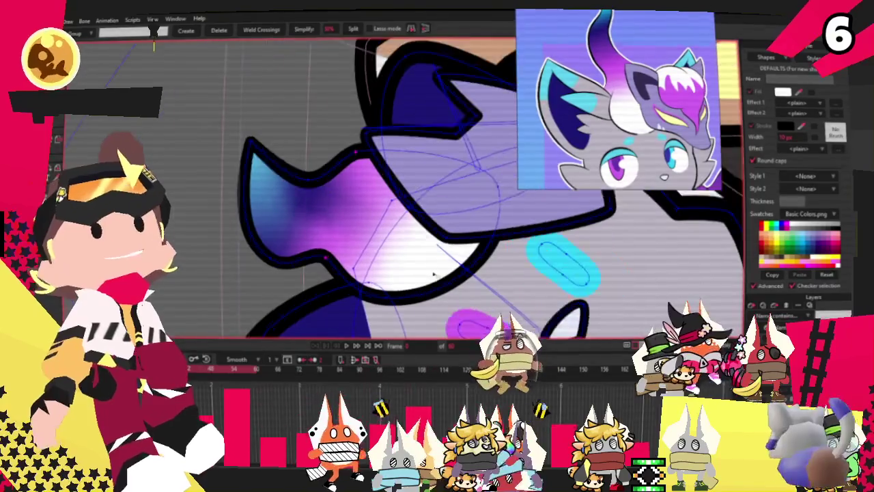
pyautogui.scroll(1, 447, 271)
pyautogui.press('p')
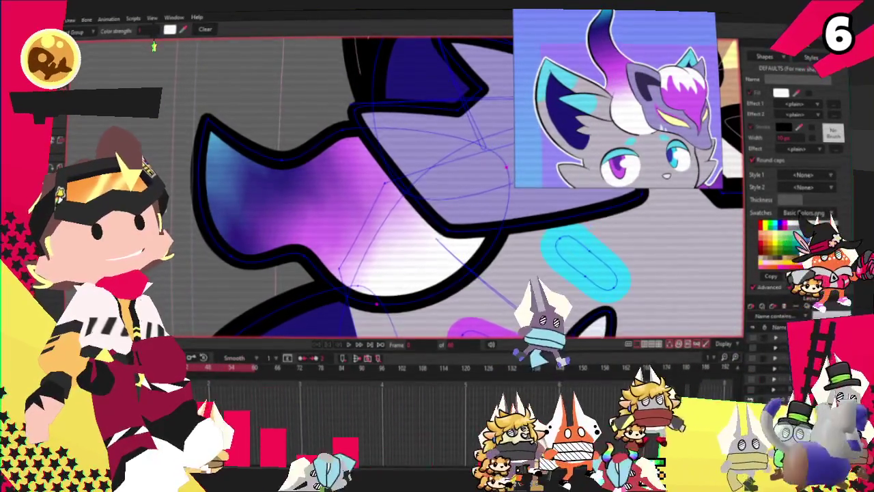
pyautogui.scroll(-2, 181, 198)
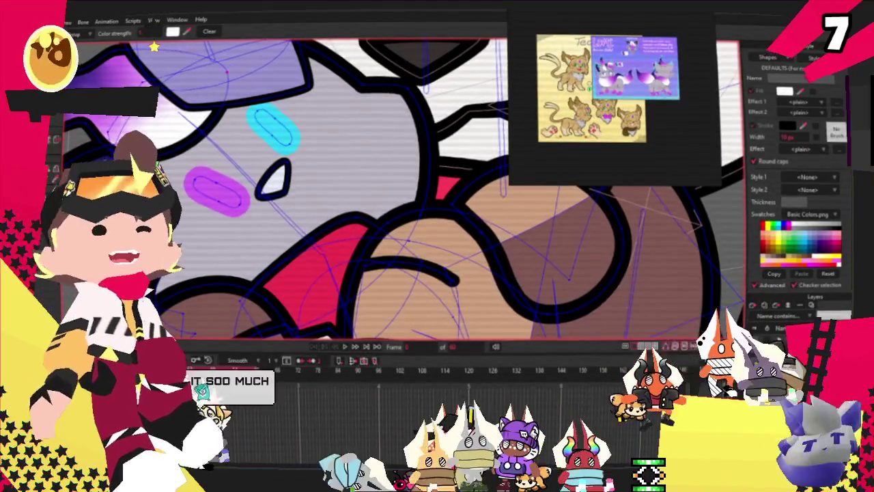
# Pick the dark blue patch on the fox's face so its points can be moved.
pyautogui.scroll(-3, 382, 191)
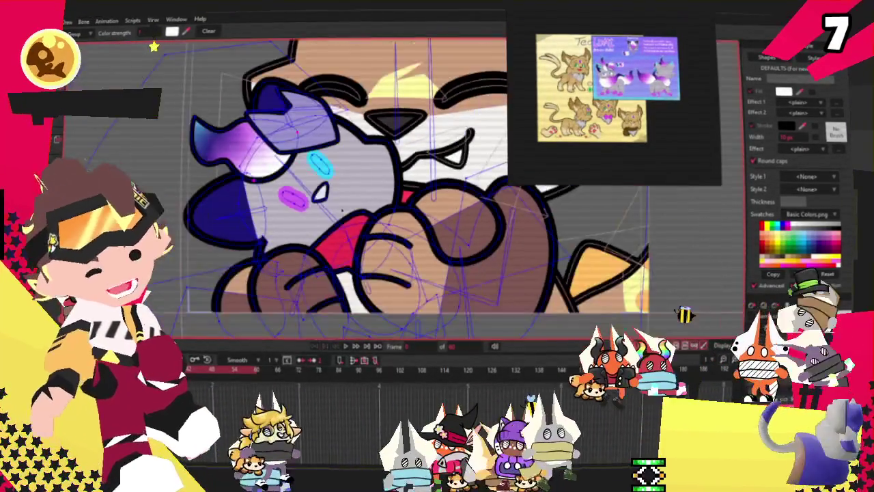
pyautogui.scroll(3, 382, 191)
pyautogui.press('g')
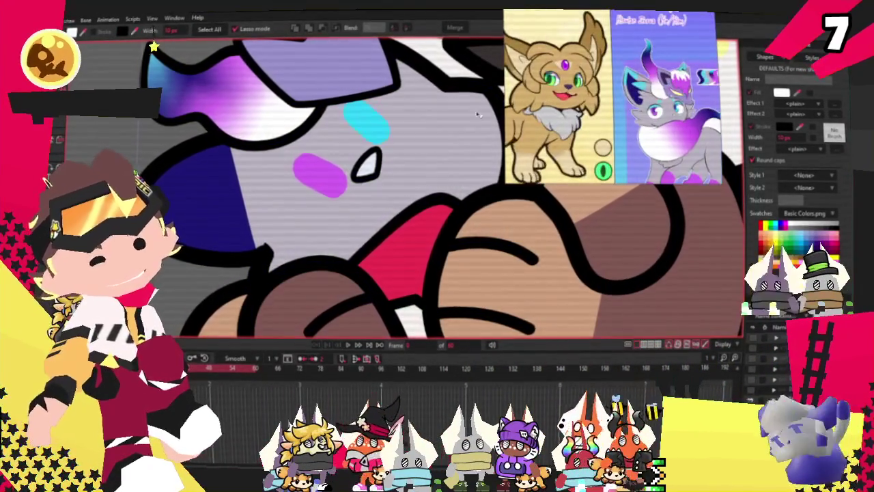
pyautogui.press('t')
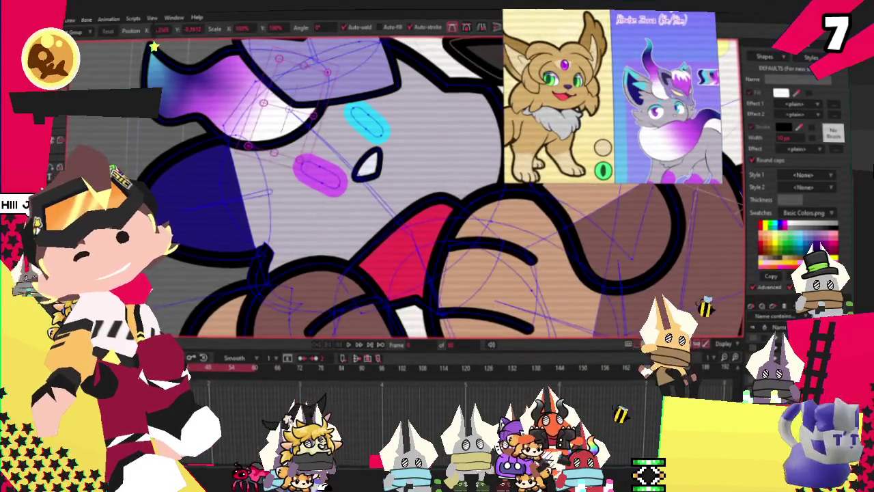
# Zoom and pan across the fox's face to frame the dark blue patch for reshaping.
pyautogui.scroll(-3, 354, 166)
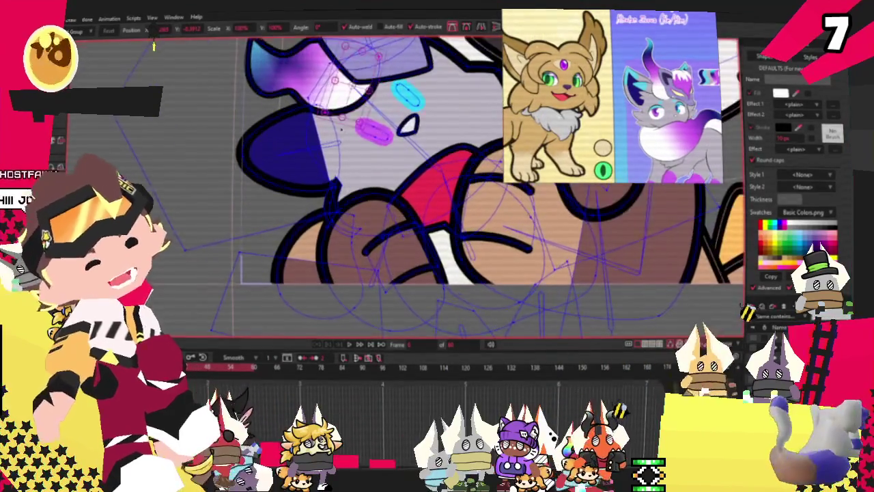
pyautogui.scroll(2, 354, 166)
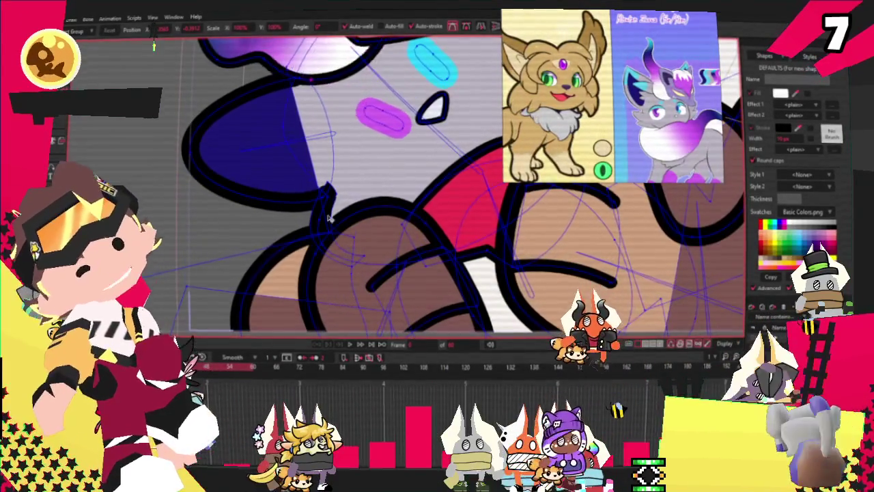
pyautogui.scroll(2, 318, 172)
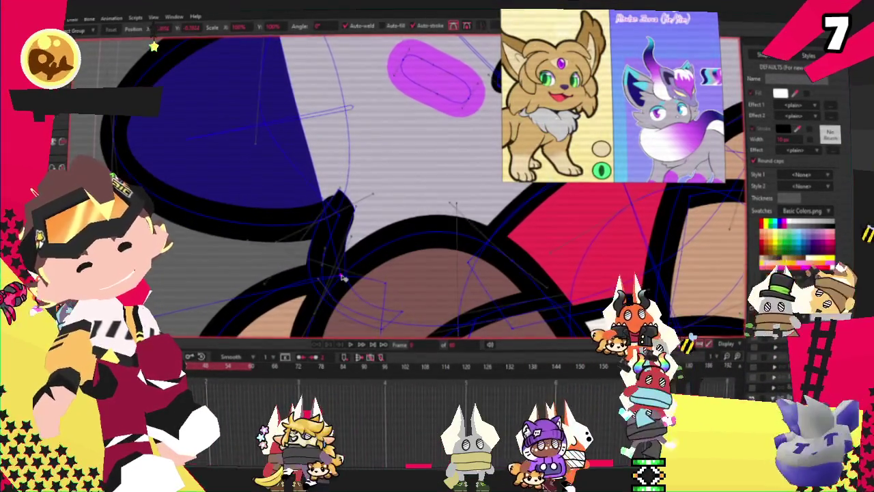
pyautogui.scroll(-2, 318, 176)
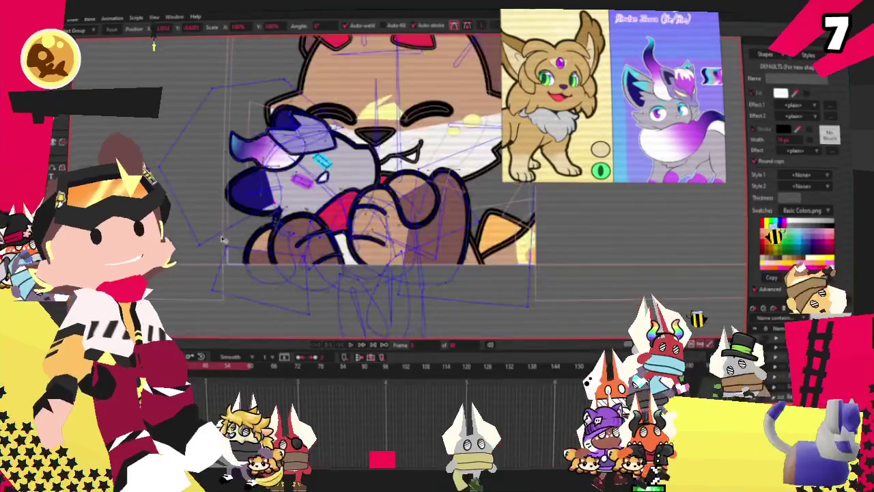
pyautogui.scroll(-2, 261, 158)
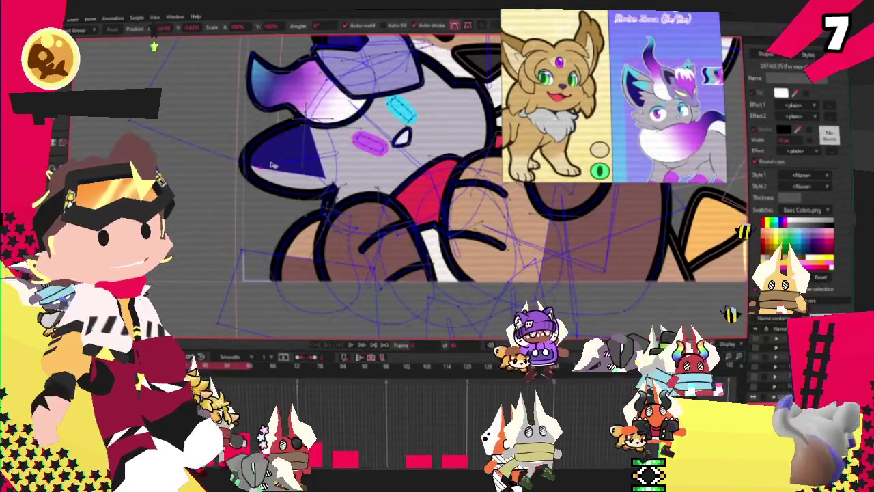
pyautogui.moveTo(272, 165); pyautogui.dragTo(313, 204)
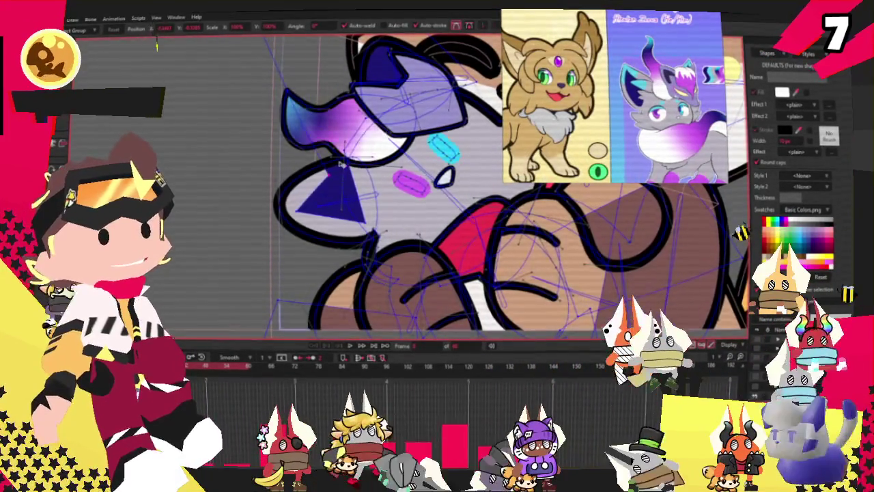
pyautogui.scroll(2, 252, 60)
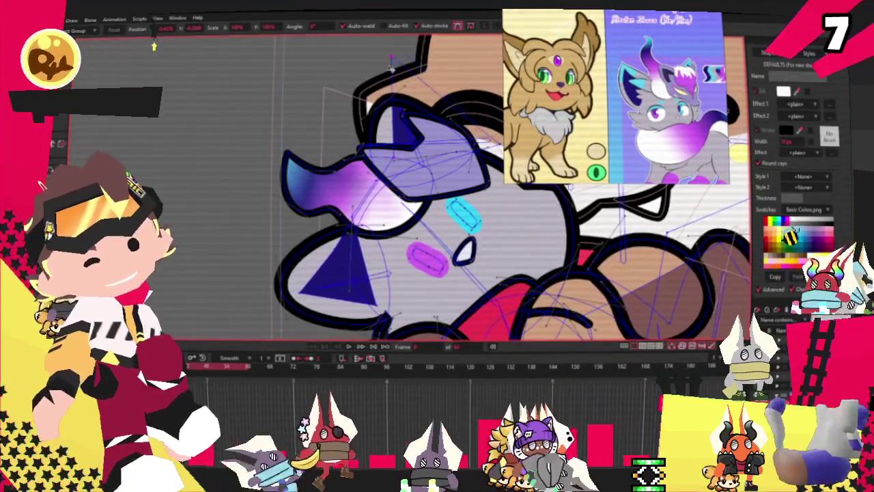
pyautogui.scroll(2, 391, 117)
pyautogui.scroll(2, 392, 129)
pyautogui.scroll(2, 397, 168)
pyautogui.scroll(-1, 397, 168)
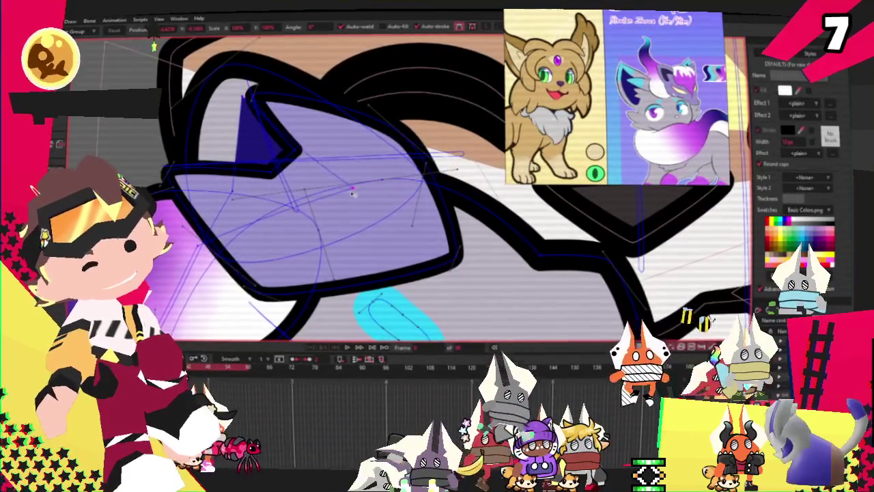
pyautogui.scroll(-1, 243, 108)
pyautogui.scroll(1, 232, 136)
pyautogui.scroll(1, 230, 148)
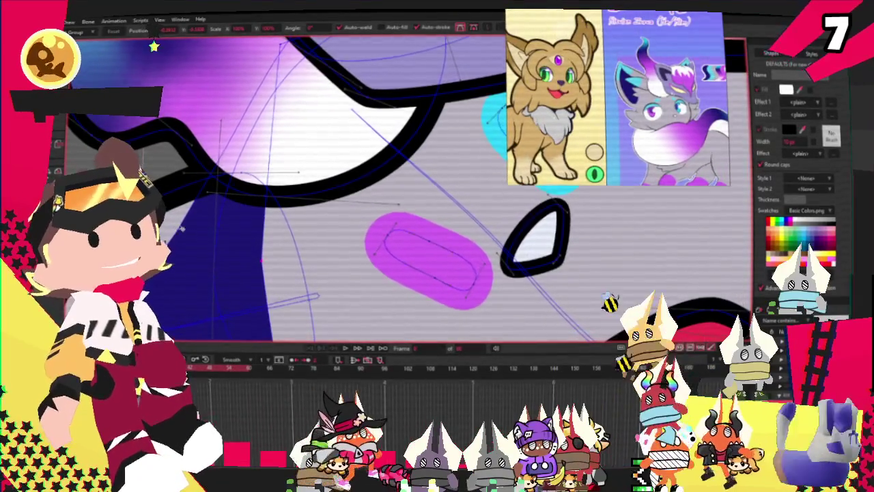
# Drag the dark blue triangle's corner point lower to sharpen it, then reselect that corner.
pyautogui.moveTo(254, 232); pyautogui.dragTo(256, 260)
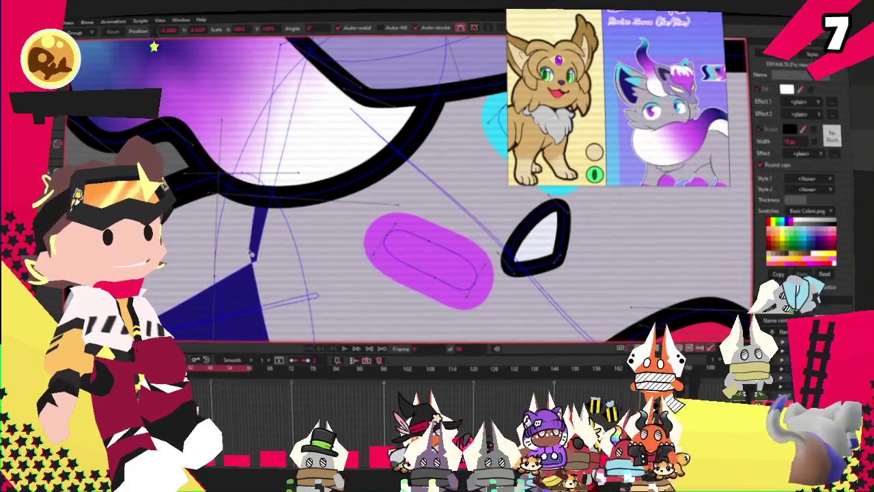
pyautogui.scroll(-1, 154, 47)
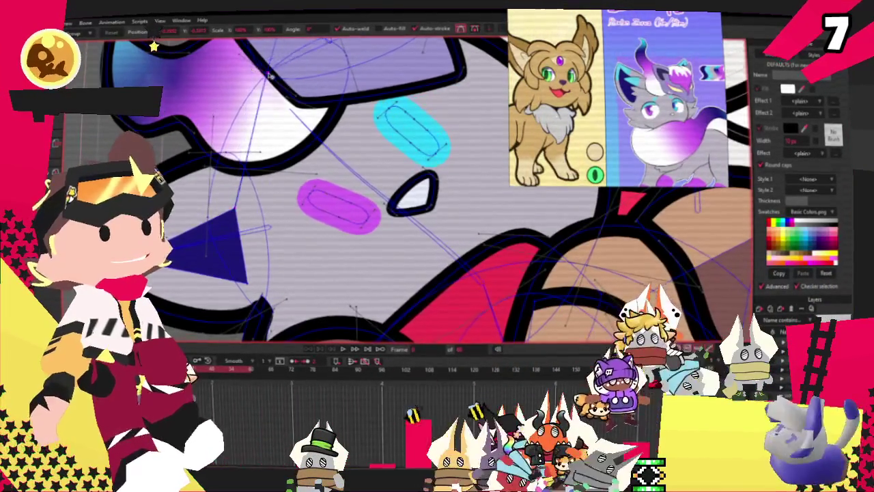
pyautogui.scroll(1, 154, 46)
pyautogui.scroll(1, 154, 47)
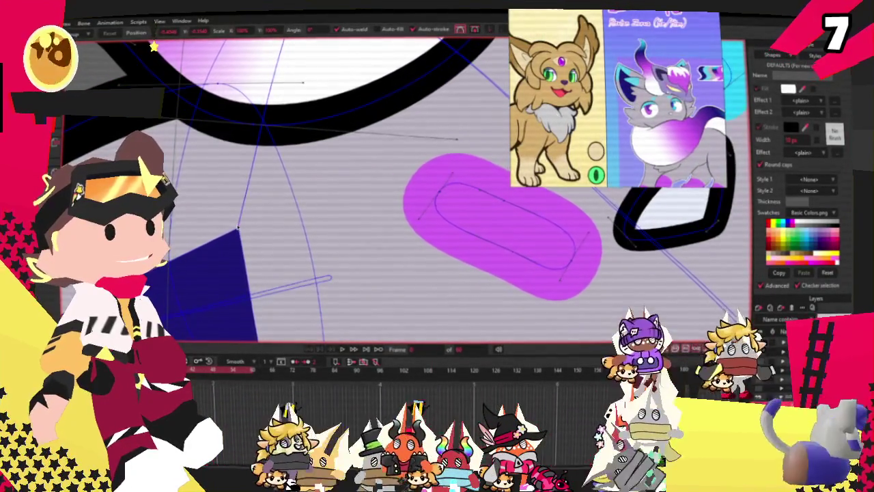
pyautogui.scroll(-1, 154, 47)
pyautogui.scroll(-1, 154, 47)
pyautogui.scroll(1, 154, 47)
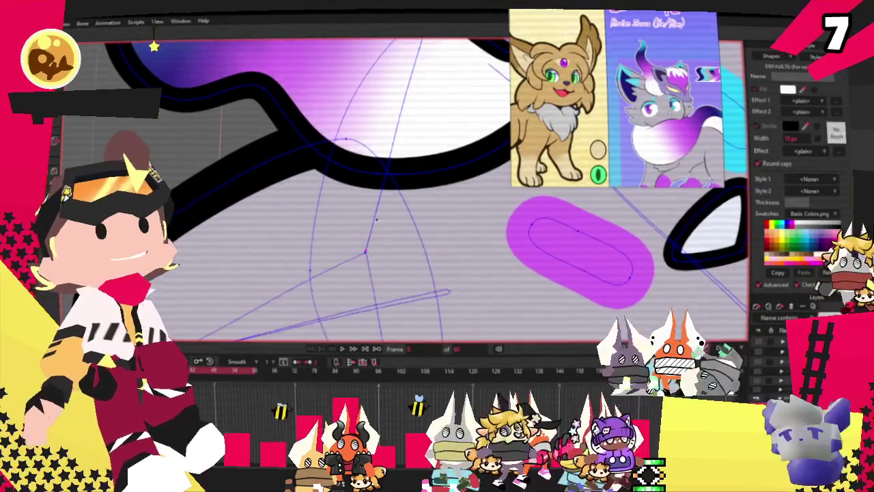
pyautogui.scroll(-2, 379, 219)
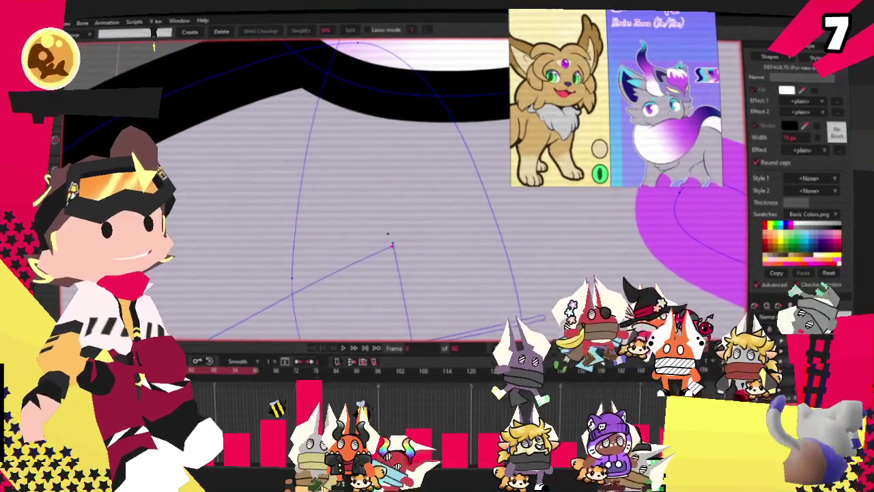
pyautogui.moveTo(407, 261); pyautogui.dragTo(407, 261)
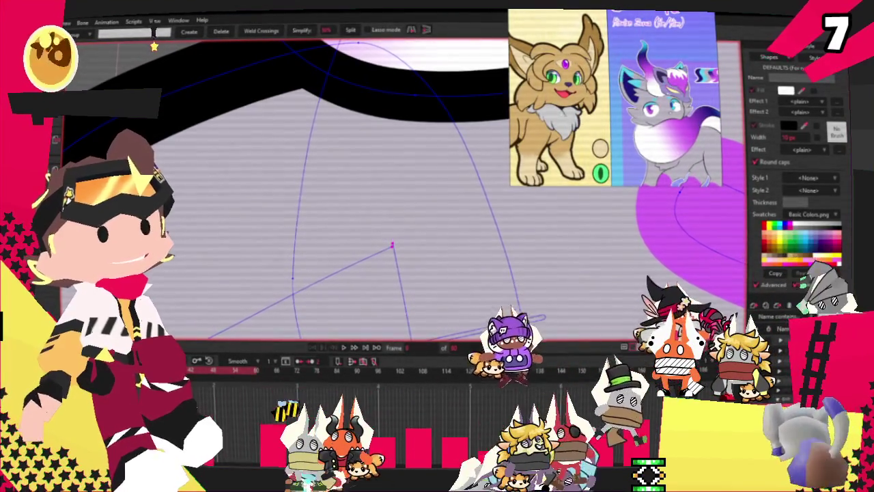
pyautogui.scroll(2, 407, 229)
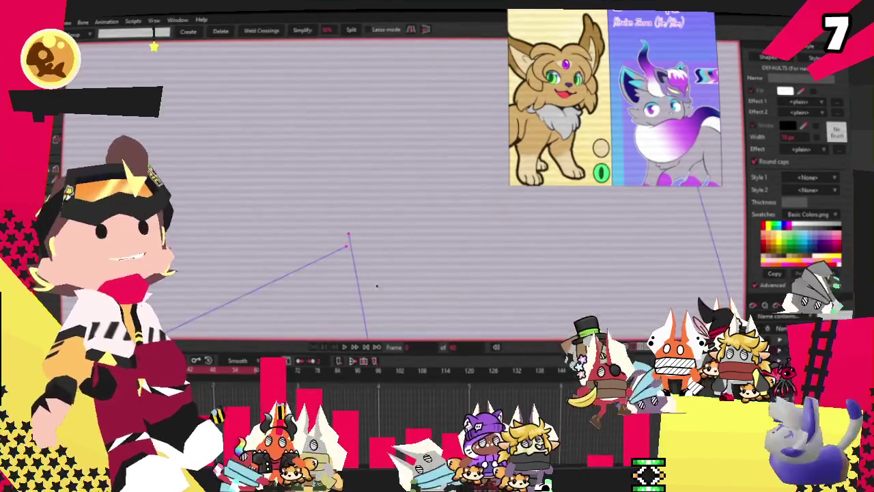
pyautogui.press('t')
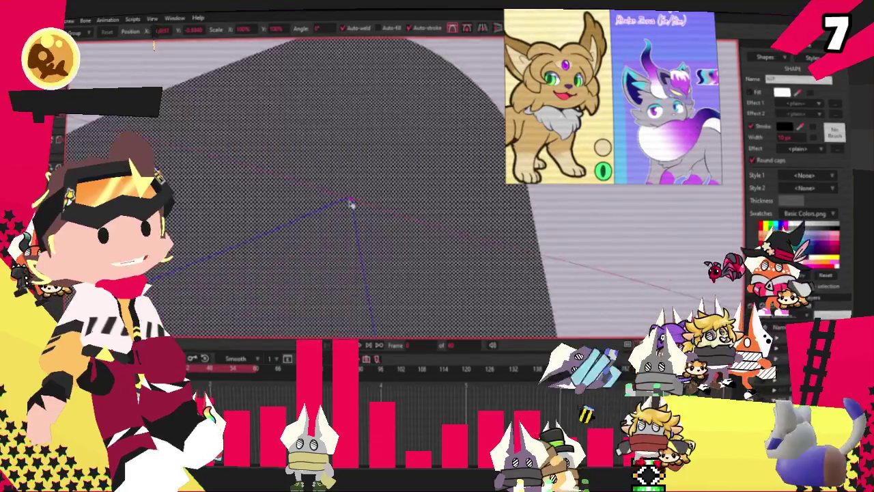
# Pull the forelock outline's curve point down into a sharp V-shaped triangle.
pyautogui.scroll(2, 321, 241)
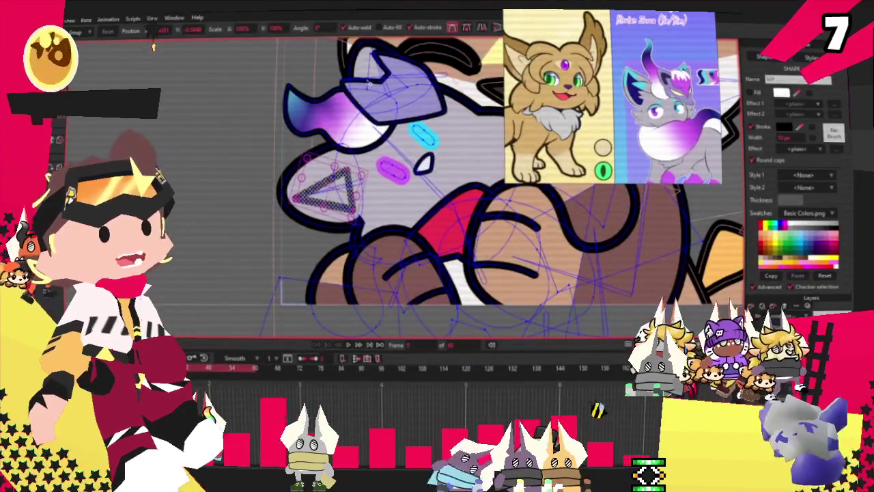
pyautogui.scroll(2, 321, 241)
pyautogui.scroll(3, 321, 241)
pyautogui.scroll(2, 321, 241)
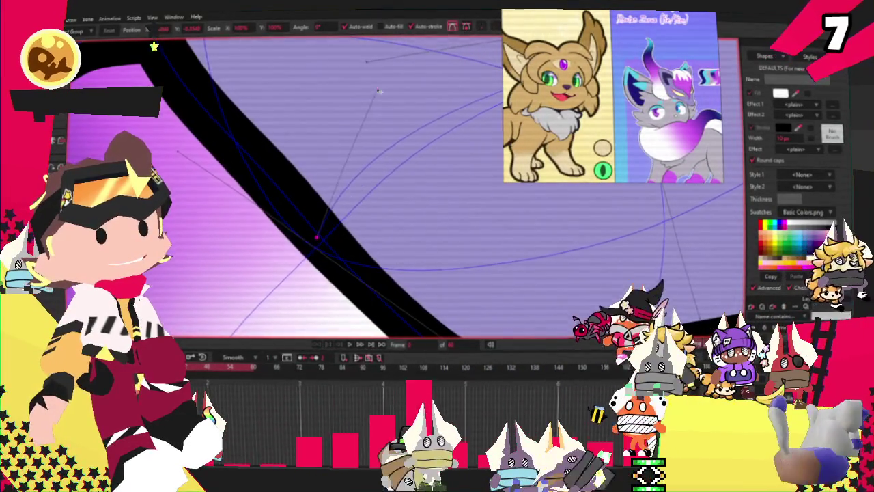
pyautogui.scroll(-4, 327, 218)
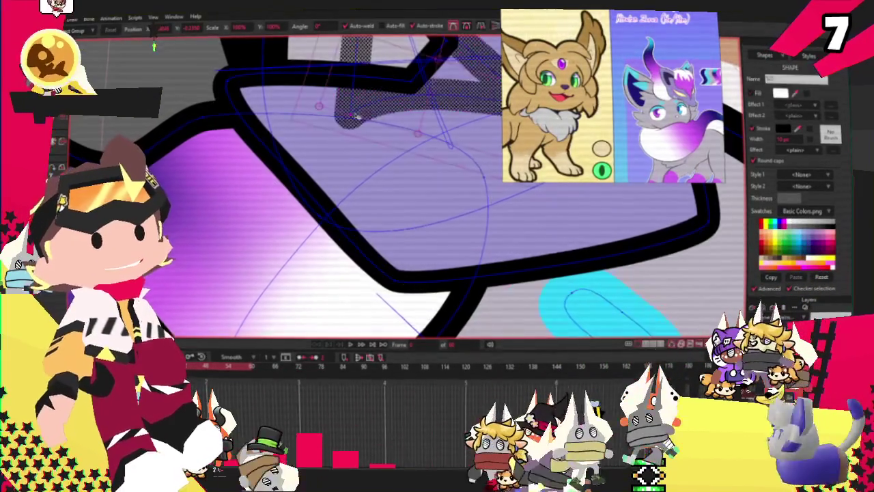
pyautogui.scroll(3, 352, 116)
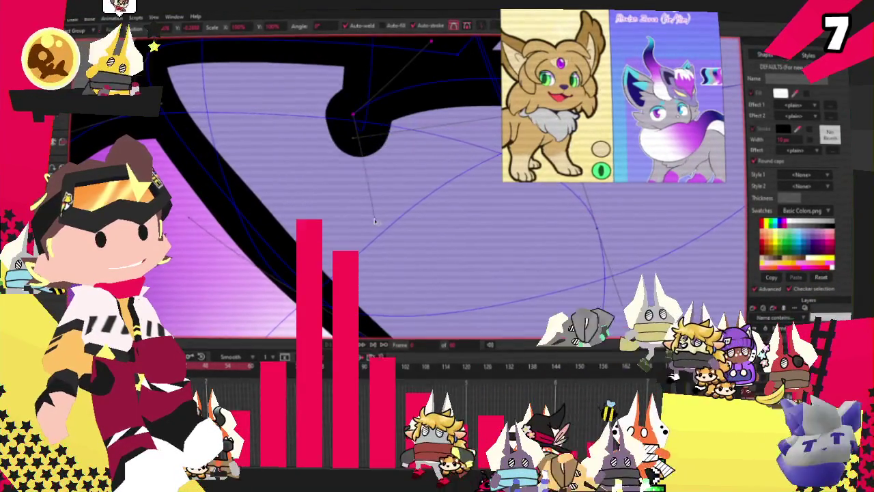
pyautogui.moveTo(352, 114); pyautogui.dragTo(362, 223)
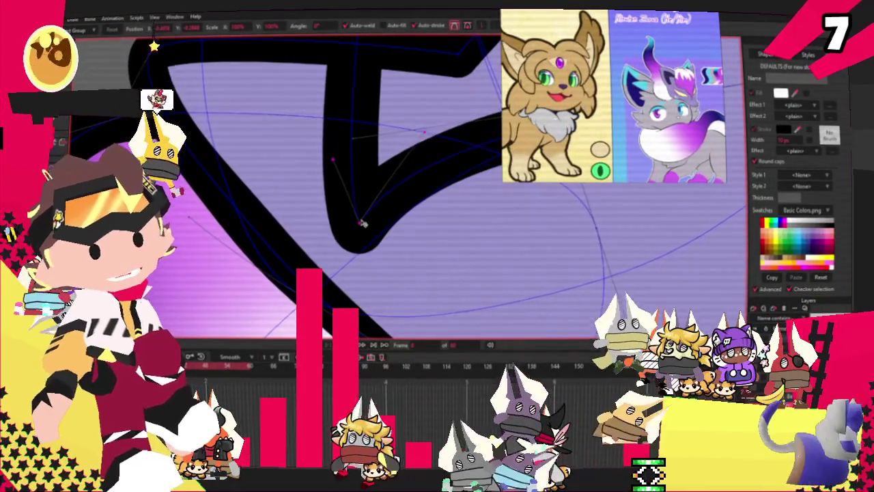
pyautogui.scroll(-2, 362, 222)
pyautogui.scroll(-2, 362, 223)
pyautogui.scroll(-2, 361, 222)
pyautogui.scroll(2, 361, 222)
pyautogui.scroll(-2, 362, 223)
pyautogui.scroll(2, 362, 223)
pyautogui.scroll(-1, 362, 222)
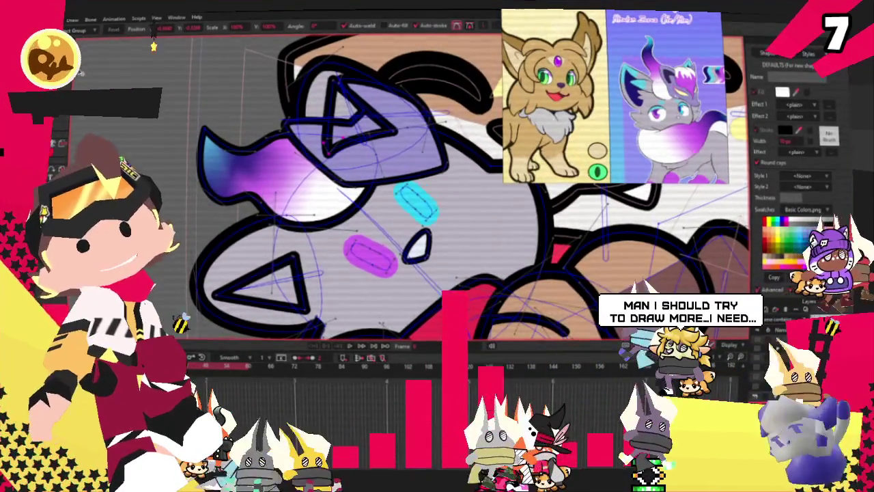
# Select both the forelock and cheek triangle outlines and fill them dark navy.
pyautogui.press('q')
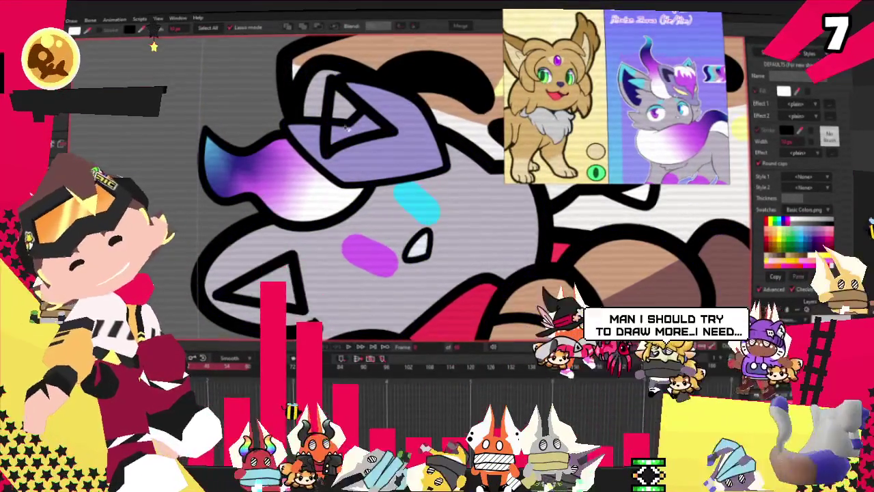
pyautogui.click(347, 101)
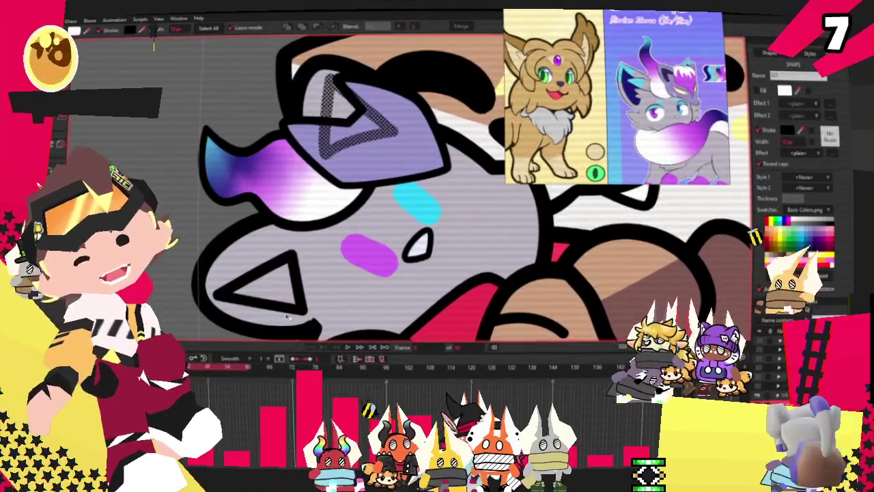
pyautogui.click(290, 263)
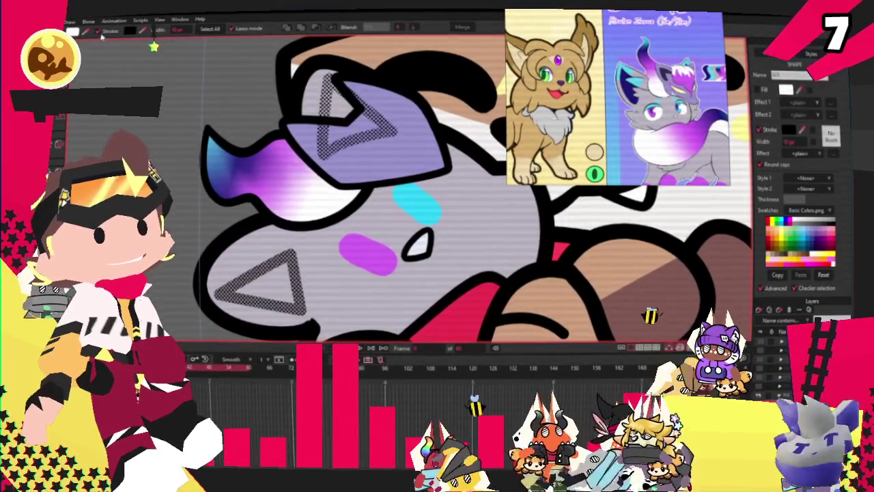
pyautogui.hotkey('ctrl', 'a')
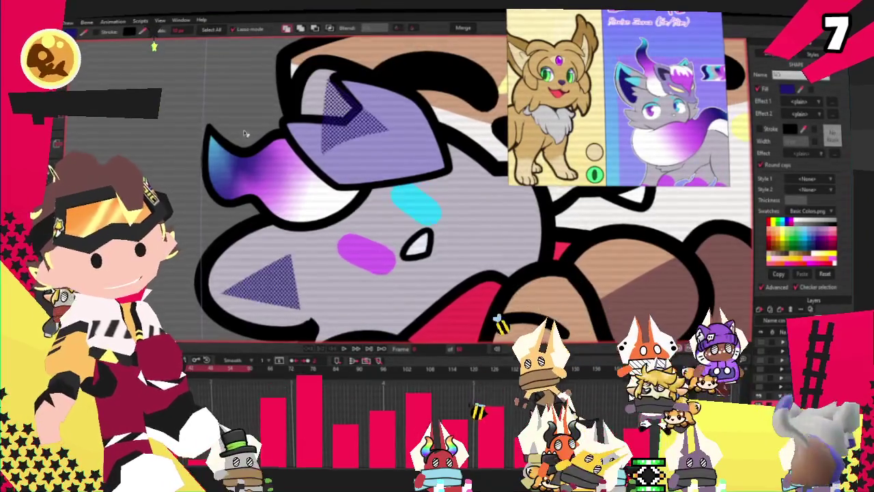
pyautogui.scroll(-3, 228, 144)
pyautogui.scroll(3, 228, 143)
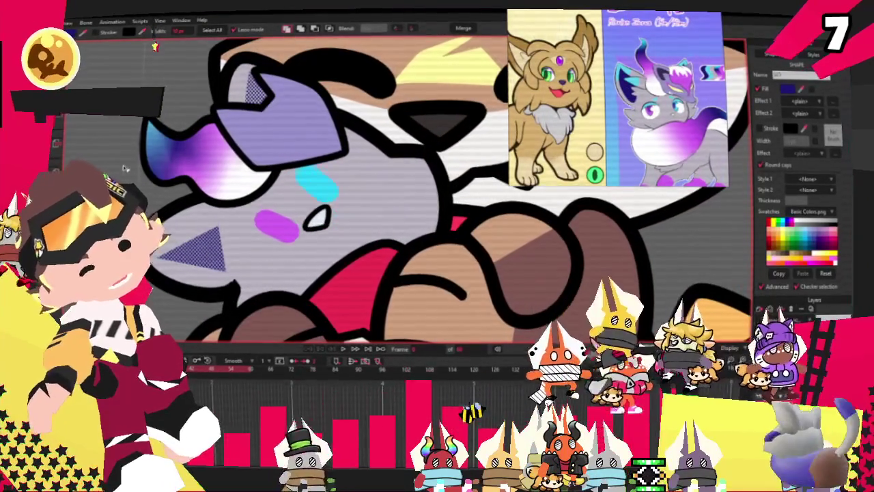
pyautogui.scroll(-2, 157, 193)
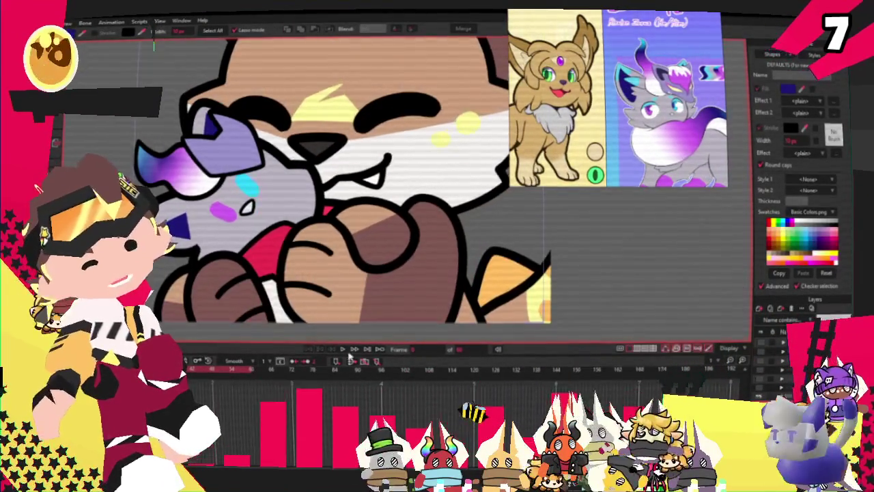
# Play and stop the animation to preview the lion hugging the fox.
pyautogui.click(343, 350)
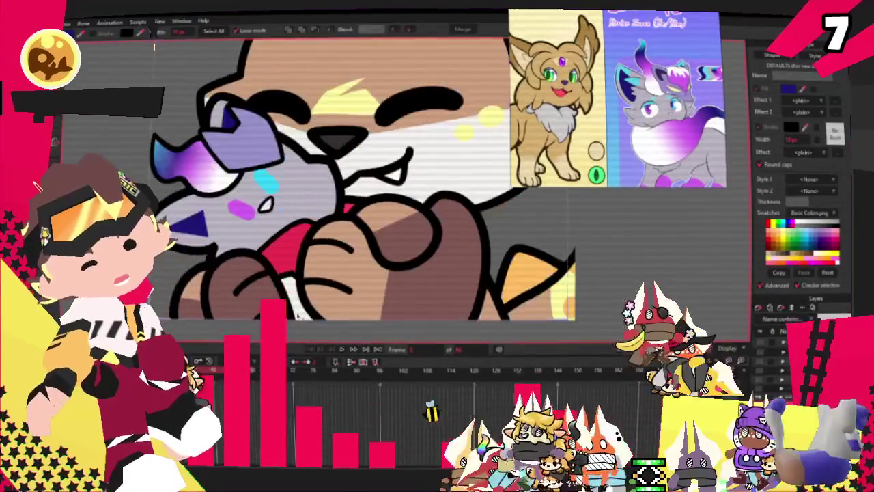
pyautogui.click(343, 350)
pyautogui.press('b')
pyautogui.scroll(2, 245, 134)
pyautogui.press('g')
pyautogui.scroll(2, 245, 135)
pyautogui.scroll(2, 198, 144)
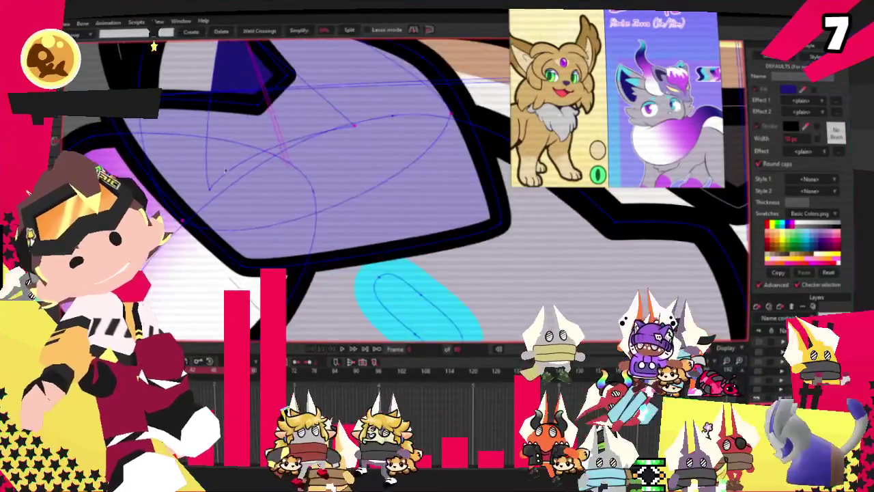
pyautogui.press('i')
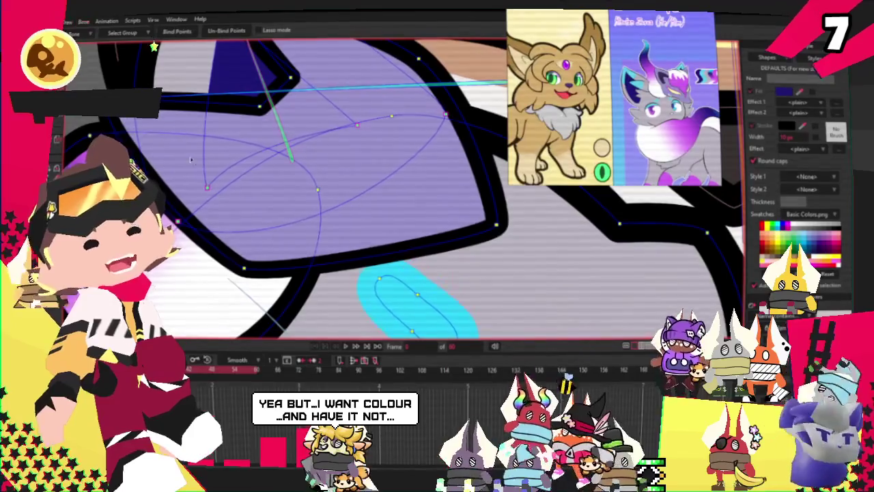
pyautogui.scroll(-2, 307, 133)
pyautogui.scroll(-2, 306, 133)
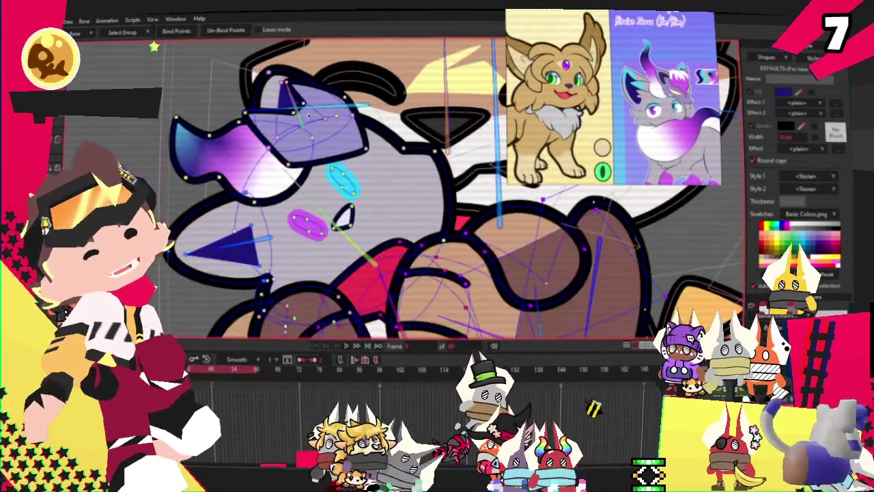
pyautogui.scroll(-1, 307, 133)
pyautogui.scroll(1, 307, 137)
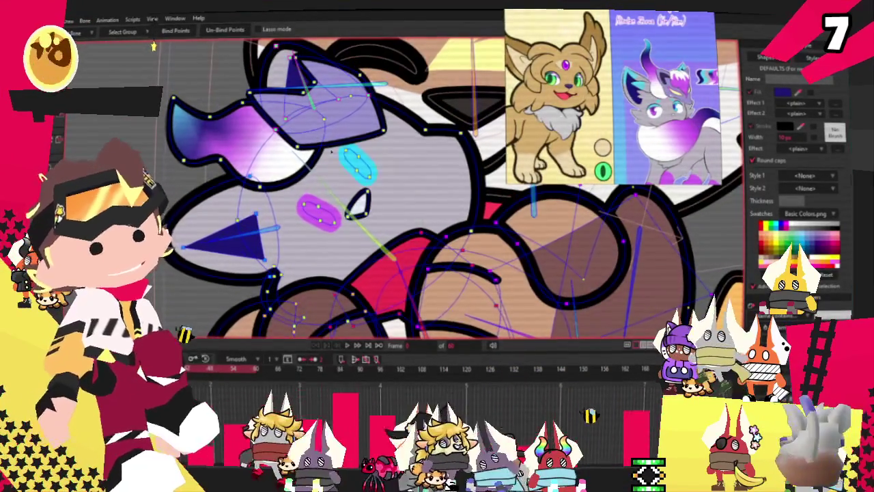
pyautogui.scroll(1, 307, 133)
pyautogui.scroll(-2, 307, 133)
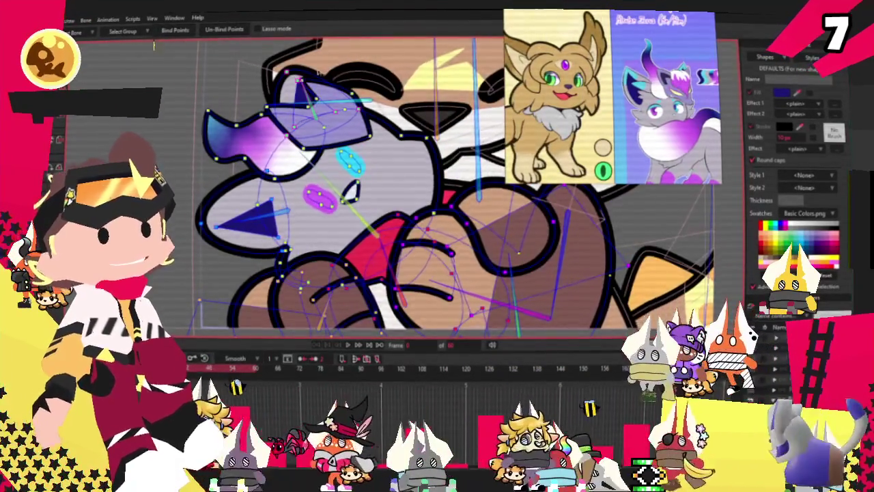
pyautogui.scroll(2, 154, 47)
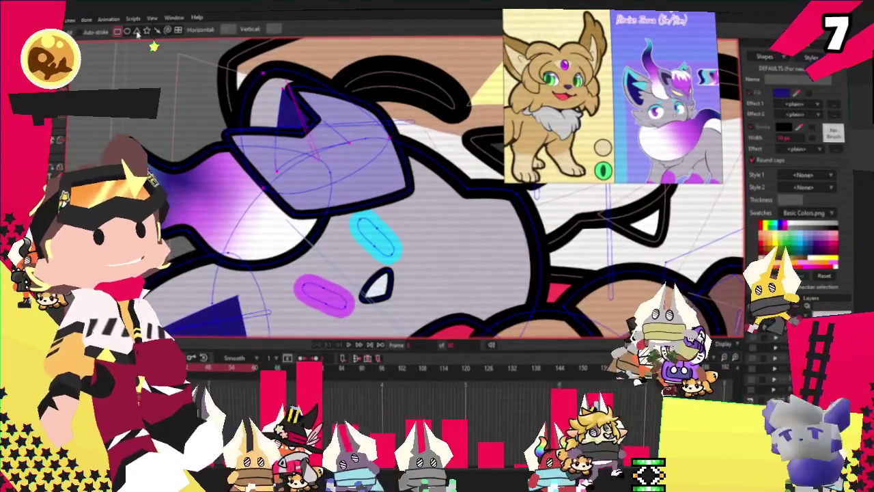
# Select the small dark navy sliver sitting inside the lavender shape.
pyautogui.scroll(2, 392, 181)
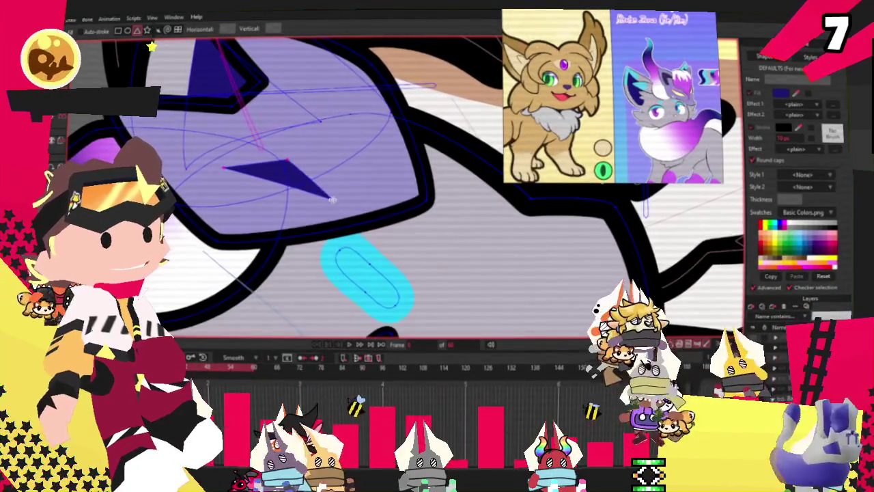
pyautogui.press('q')
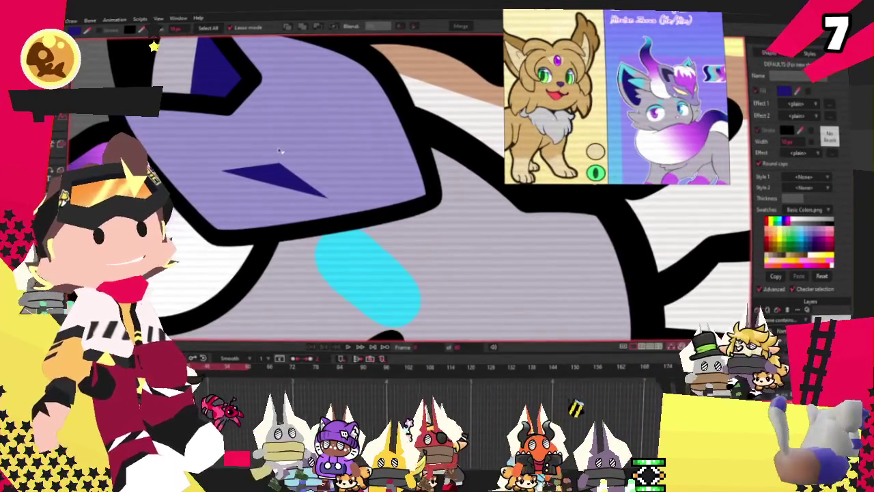
pyautogui.click(276, 171)
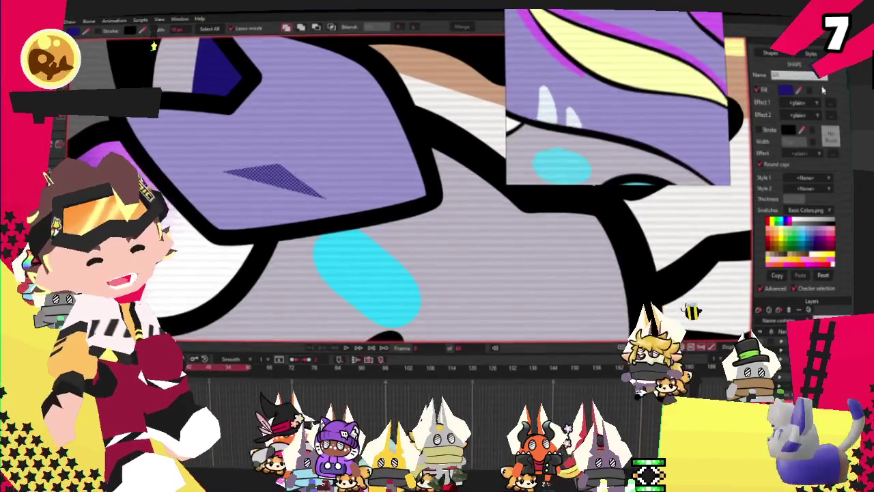
# Add points to the cream sliver and curve them into a swept streak with a pointed tip.
pyautogui.press('a')
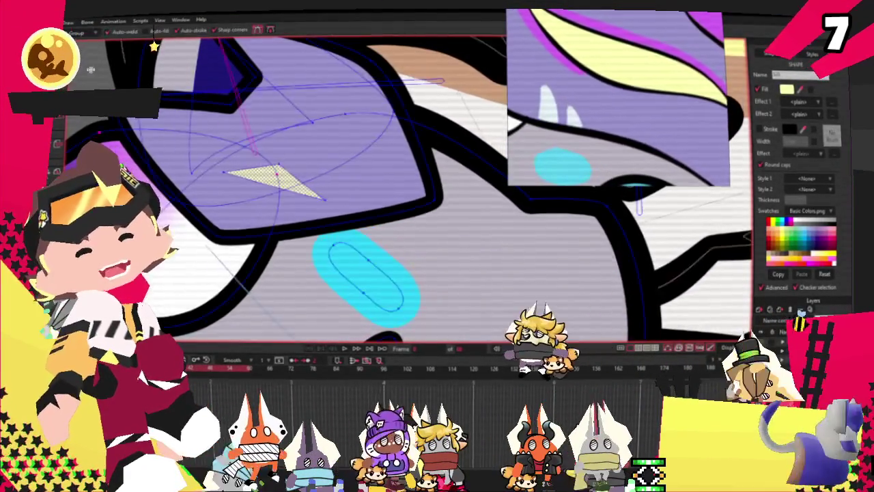
pyautogui.scroll(2, 276, 174)
pyautogui.scroll(2, 276, 174)
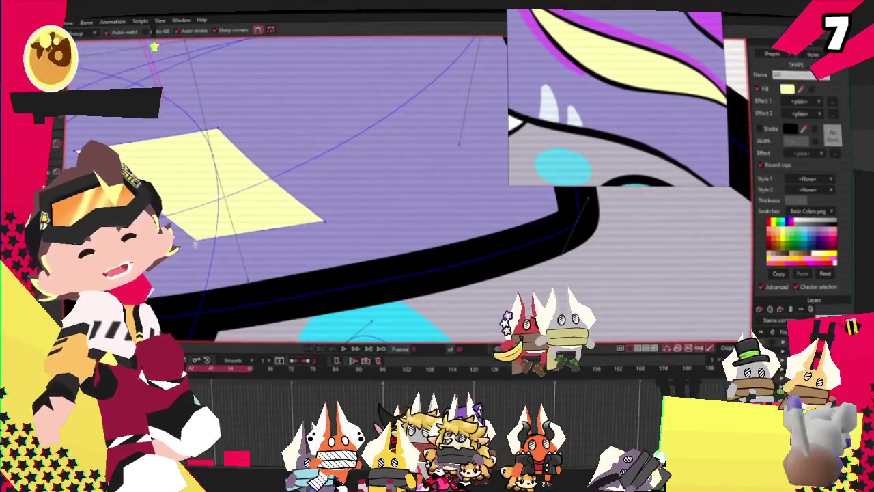
pyautogui.press('c')
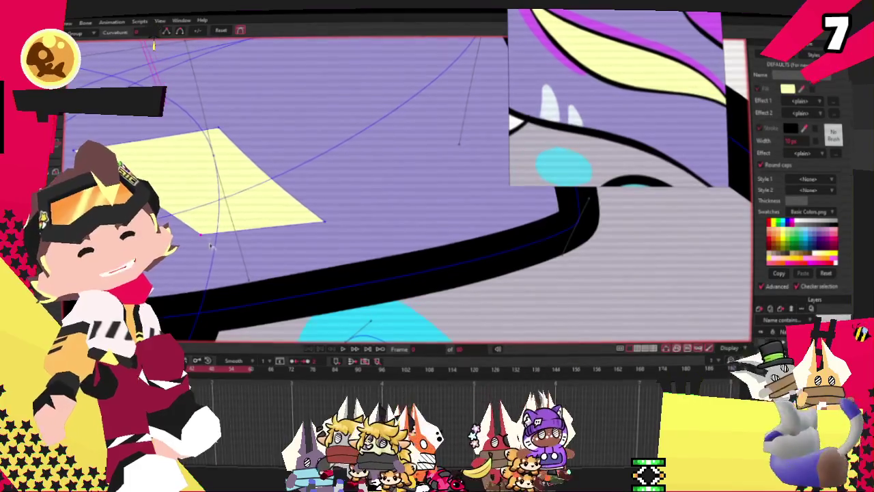
pyautogui.moveTo(231, 128); pyautogui.dragTo(423, 145)
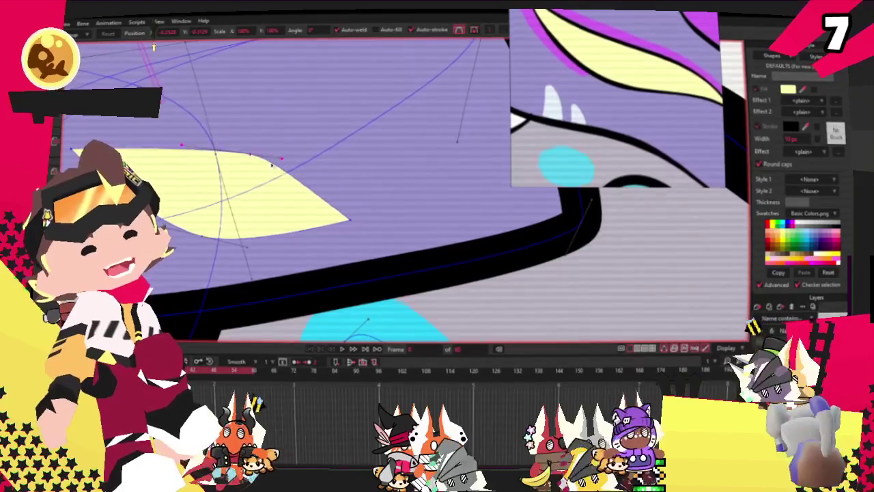
pyautogui.moveTo(266, 154); pyautogui.dragTo(264, 133)
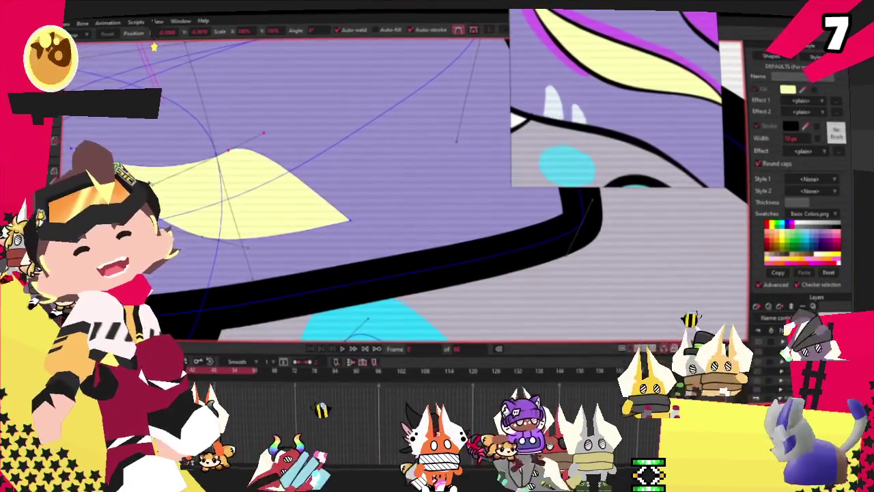
pyautogui.moveTo(217, 155); pyautogui.dragTo(243, 230)
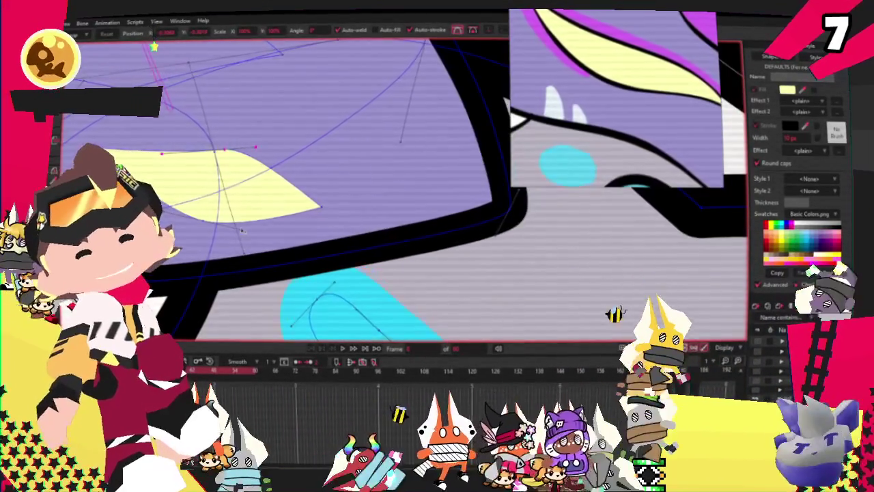
pyautogui.moveTo(245, 164); pyautogui.dragTo(254, 144)
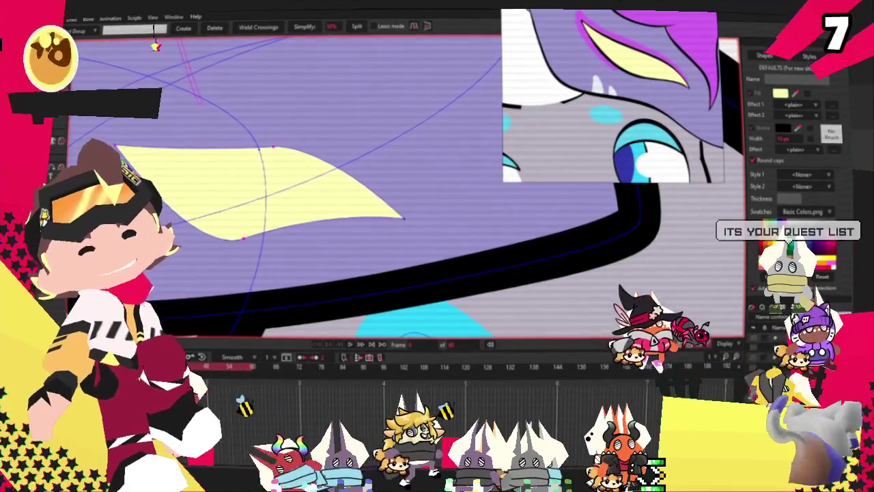
# Select the cream streak and give it a thick magenta outline stroke.
pyautogui.press('q')
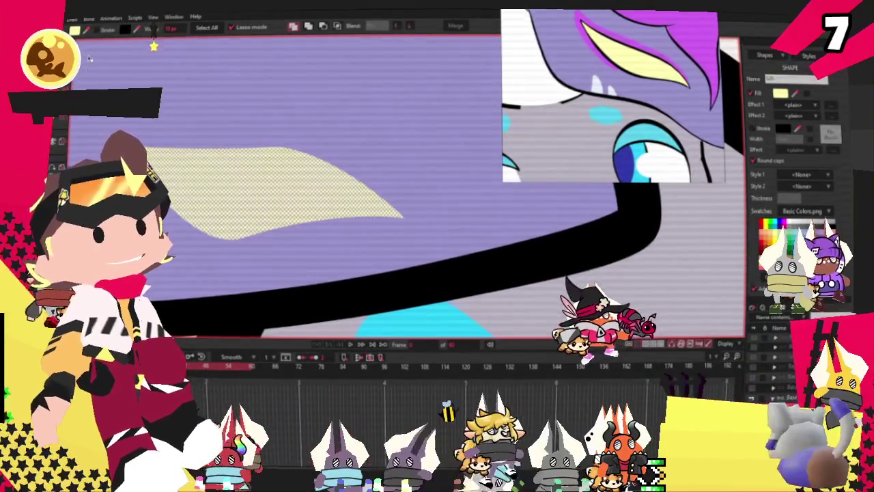
pyautogui.click(198, 159)
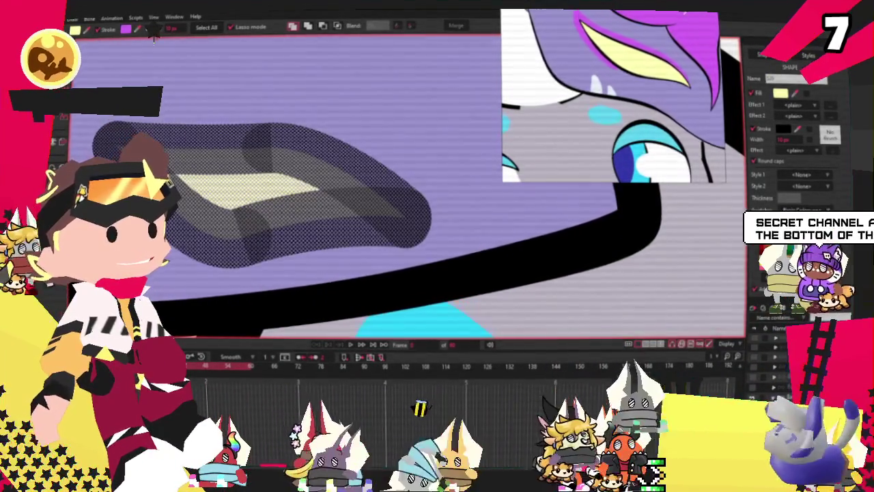
pyautogui.scroll(-2, 214, 162)
pyautogui.scroll(2, 214, 162)
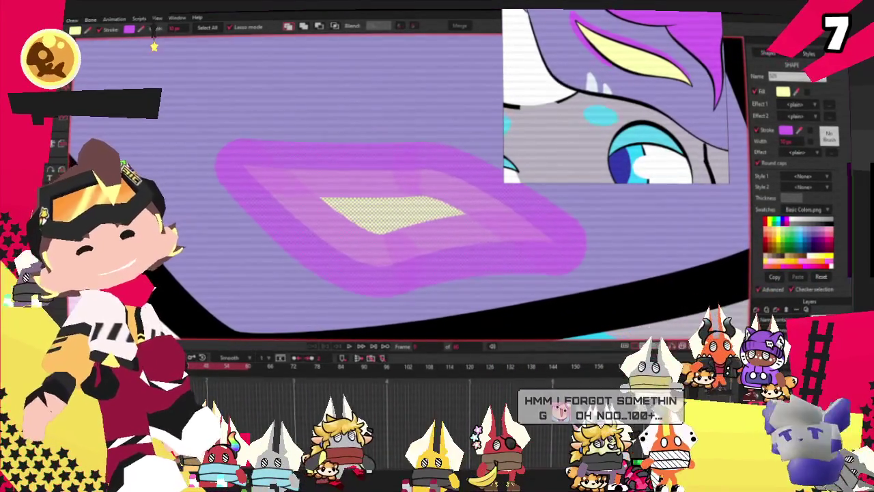
pyautogui.press('t')
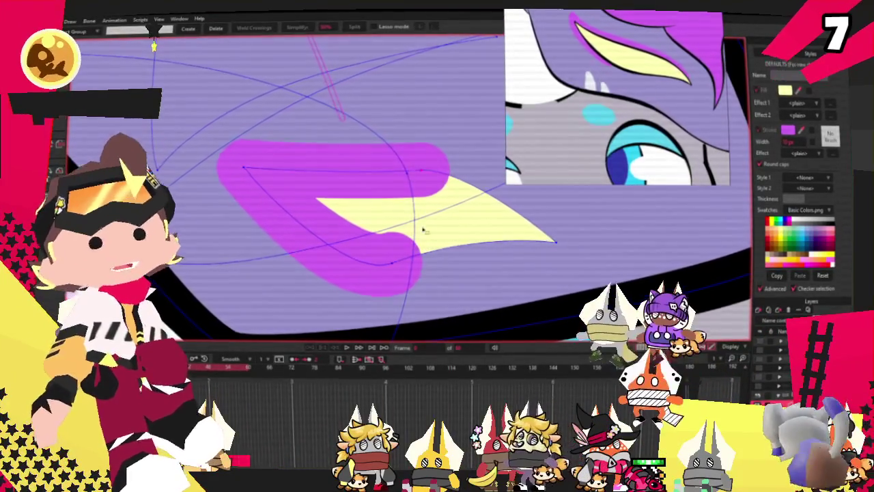
pyautogui.scroll(1, 365, 259)
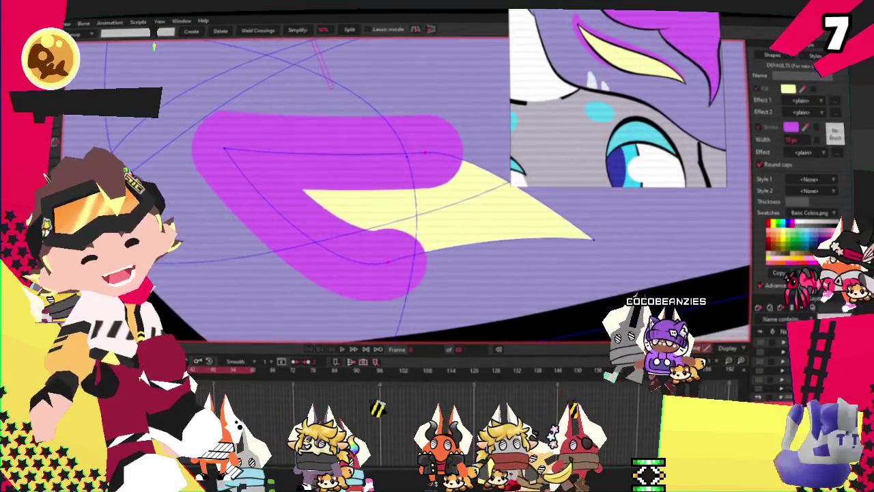
# Taper the magenta outline's width along the strand's curve into a thin edge.
pyautogui.press('b')
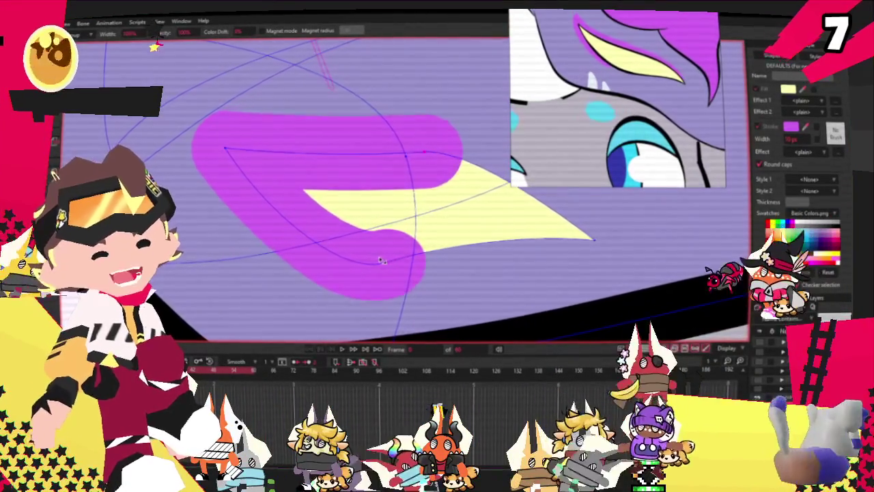
pyautogui.moveTo(381, 258); pyautogui.dragTo(328, 254)
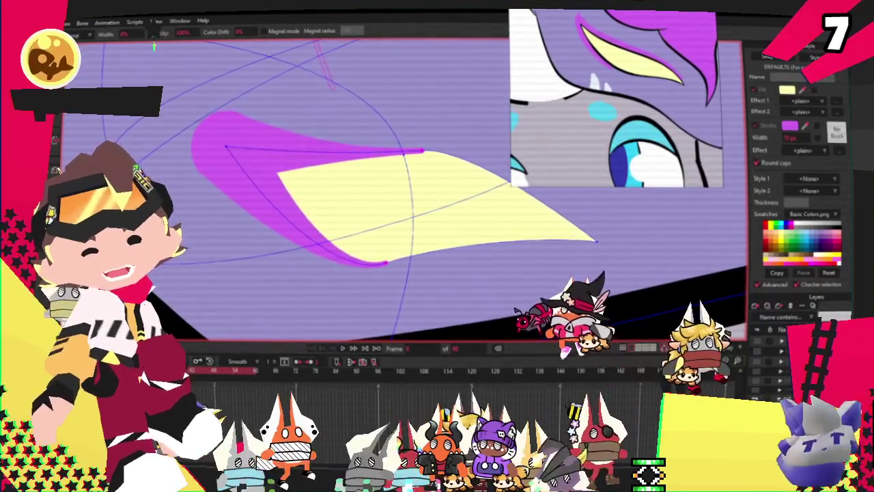
pyautogui.press('g')
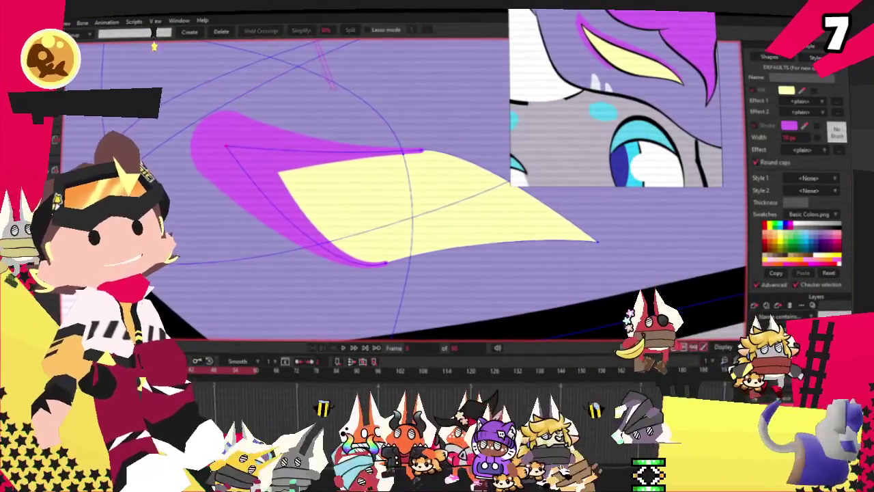
pyautogui.press('w')
pyautogui.moveTo(225, 146); pyautogui.dragTo(249, 149)
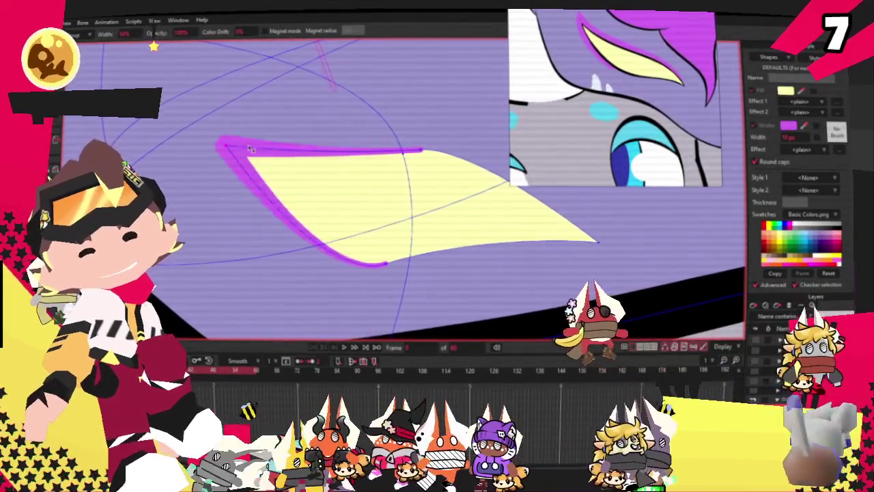
pyautogui.scroll(-1, 225, 152)
pyautogui.scroll(-2, 157, 157)
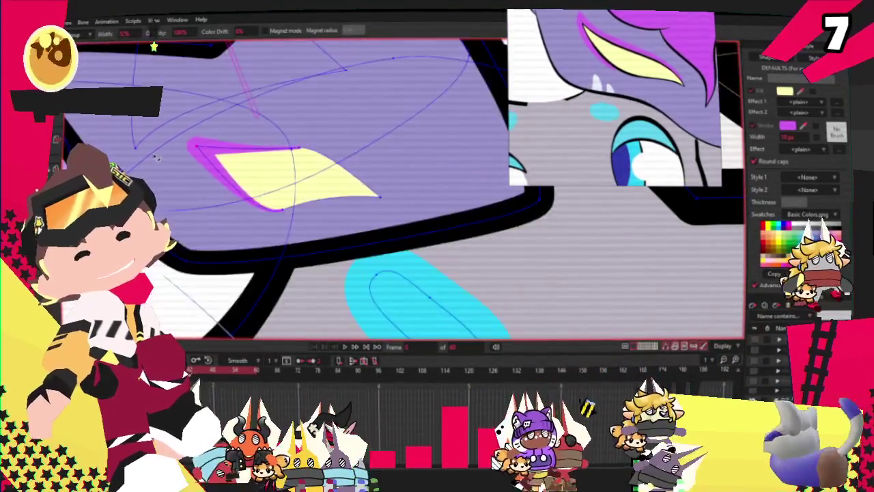
pyautogui.scroll(2, 156, 157)
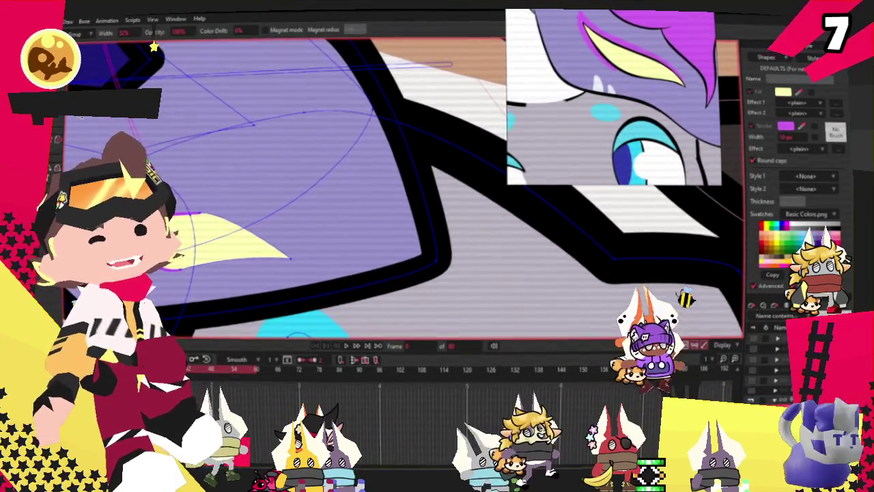
pyautogui.press('t')
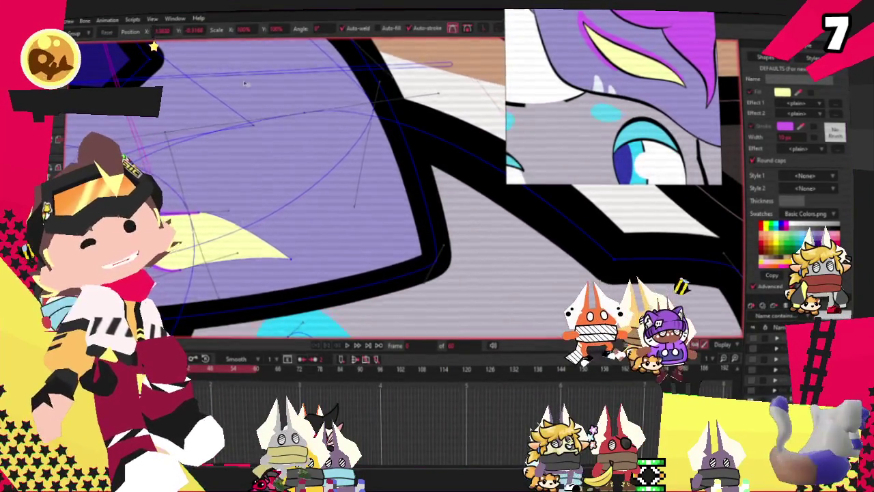
pyautogui.scroll(3, 244, 83)
pyautogui.scroll(-2, 176, 122)
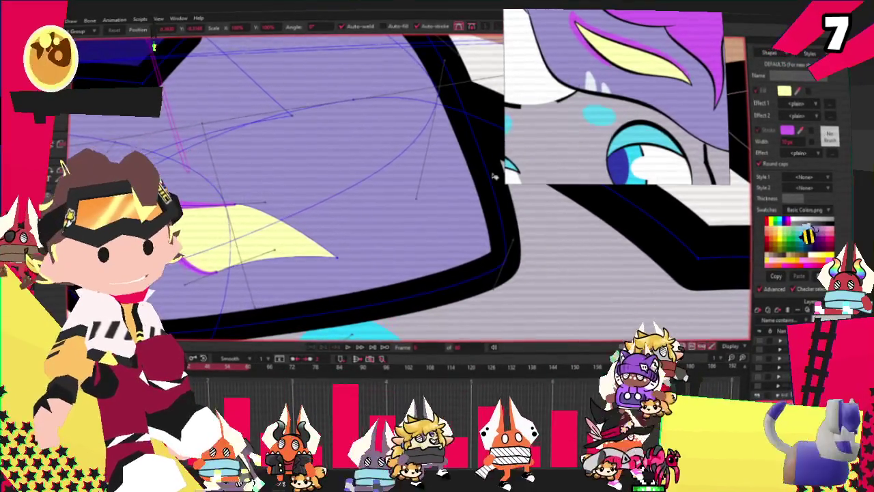
# Duplicate the yellow forelock strand and position the copy above the original.
pyautogui.press('q')
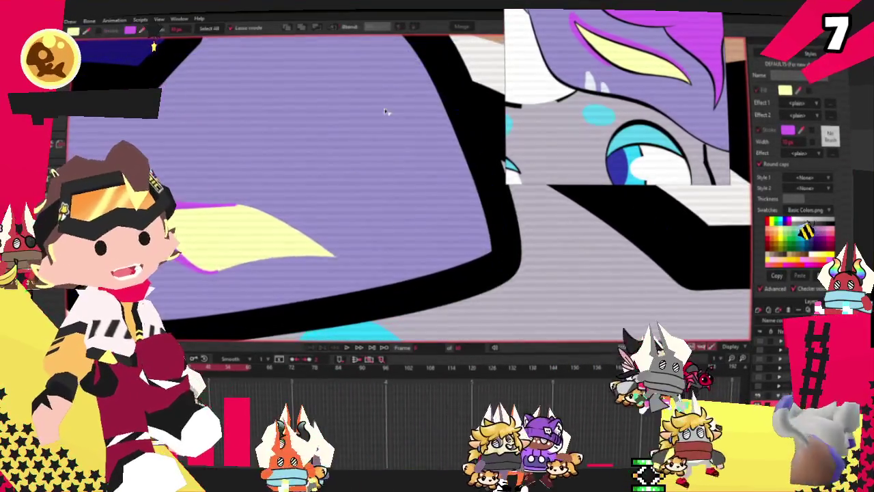
pyautogui.click(270, 212)
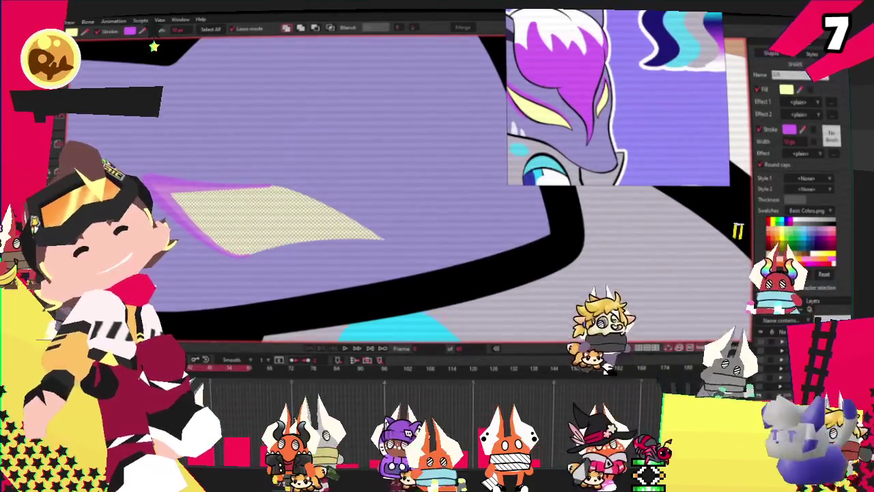
pyautogui.press('t')
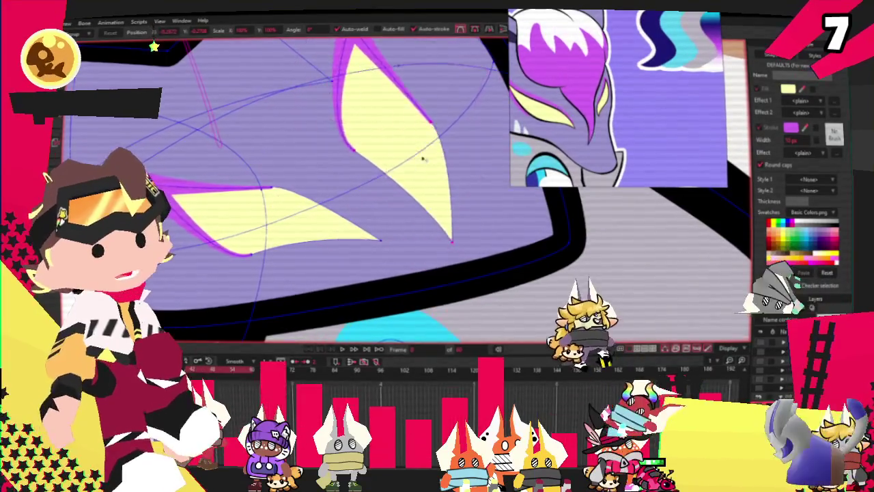
pyautogui.scroll(-3, 407, 168)
# Move the second forelock strand right and down, then nudge it slightly up-left.
pyautogui.scroll(3, 386, 104)
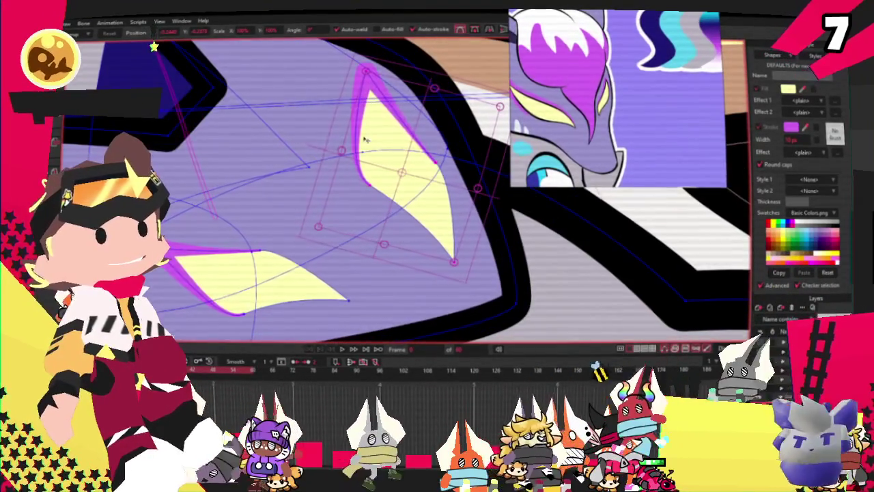
pyautogui.moveTo(344, 149); pyautogui.dragTo(367, 157)
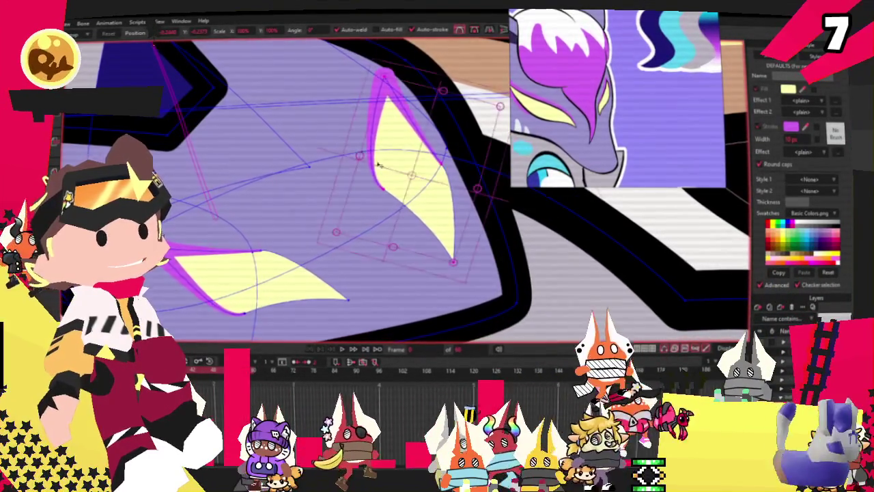
pyautogui.moveTo(440, 222); pyautogui.dragTo(433, 215)
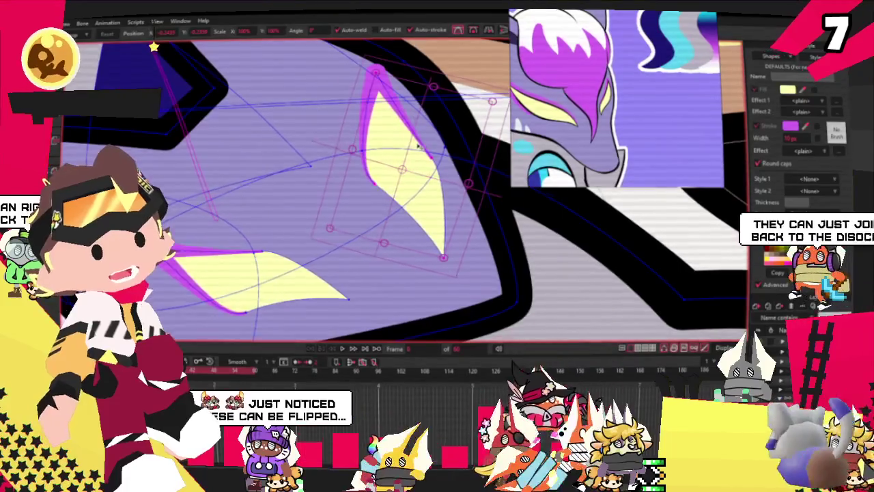
pyautogui.scroll(2, 423, 149)
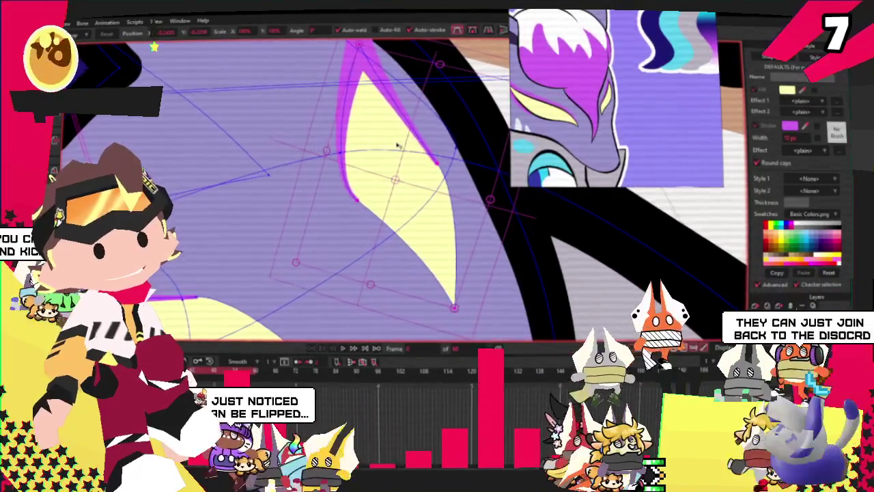
pyautogui.scroll(1, 386, 148)
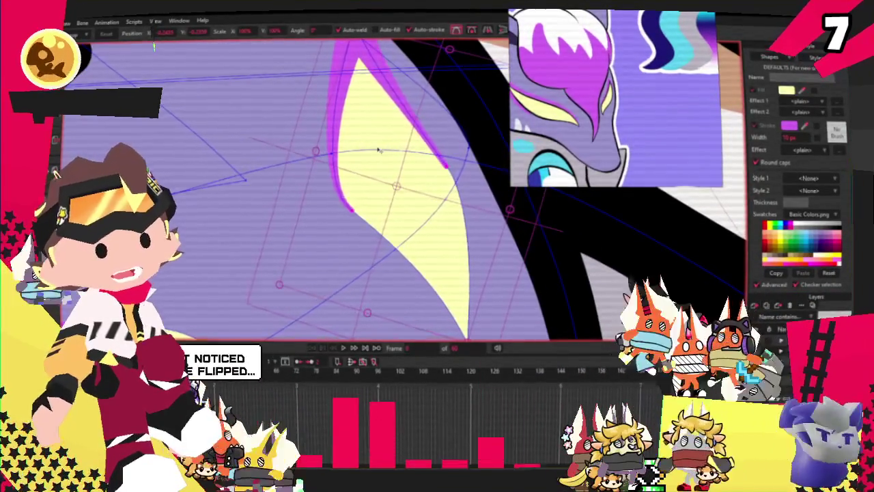
pyautogui.scroll(-3, 381, 149)
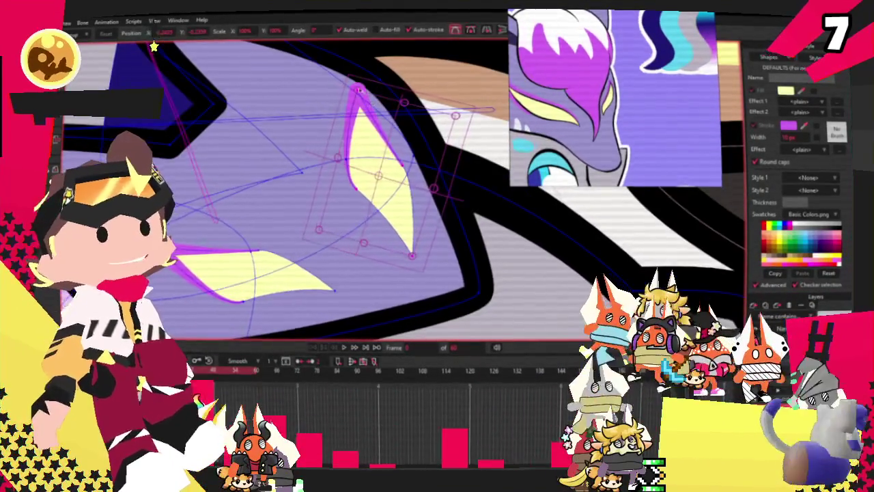
# Pull the strand's tip up-left and curve its inner edge so it sweeps upward.
pyautogui.moveTo(358, 89); pyautogui.dragTo(329, 100)
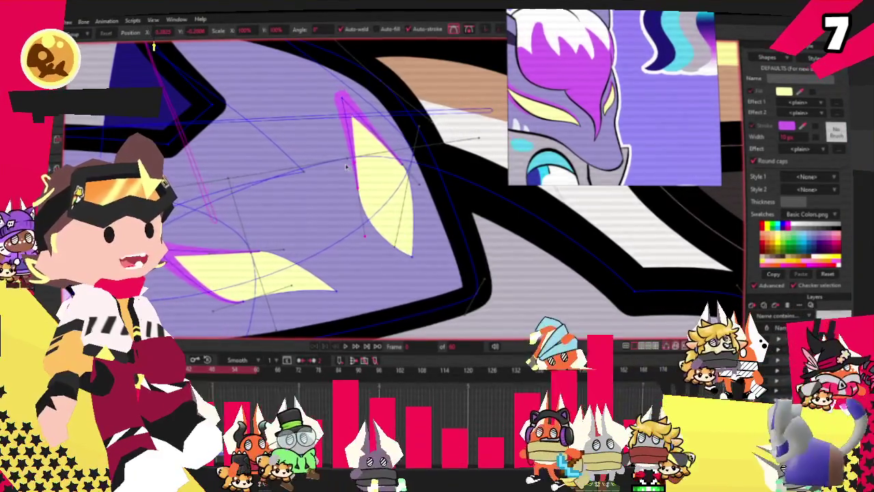
pyautogui.moveTo(355, 185); pyautogui.dragTo(379, 199)
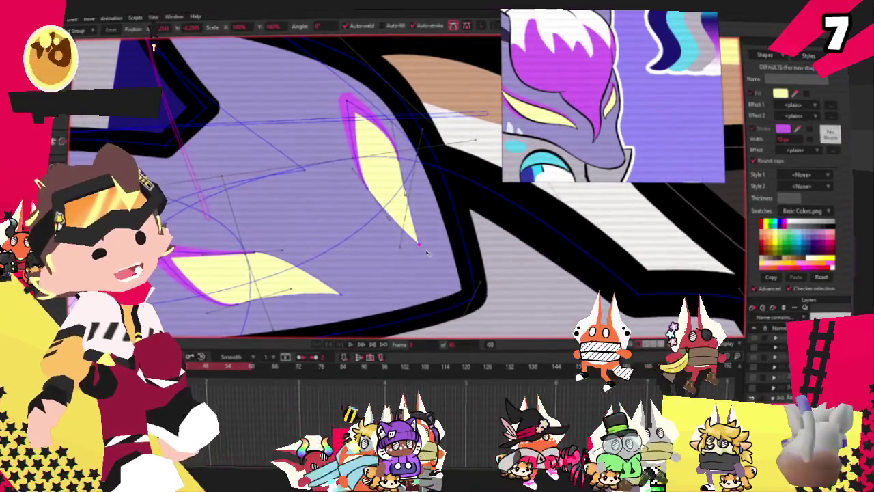
pyautogui.scroll(-1, 376, 175)
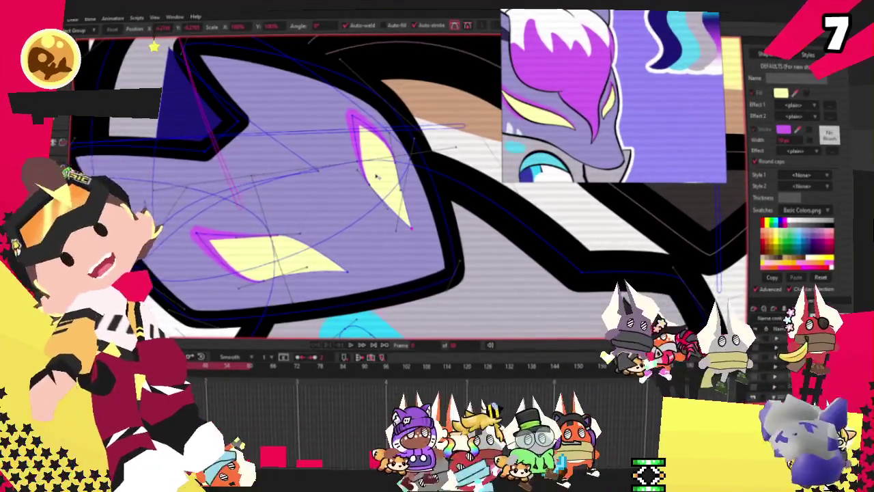
pyautogui.scroll(-3, 391, 179)
pyautogui.scroll(2, 331, 280)
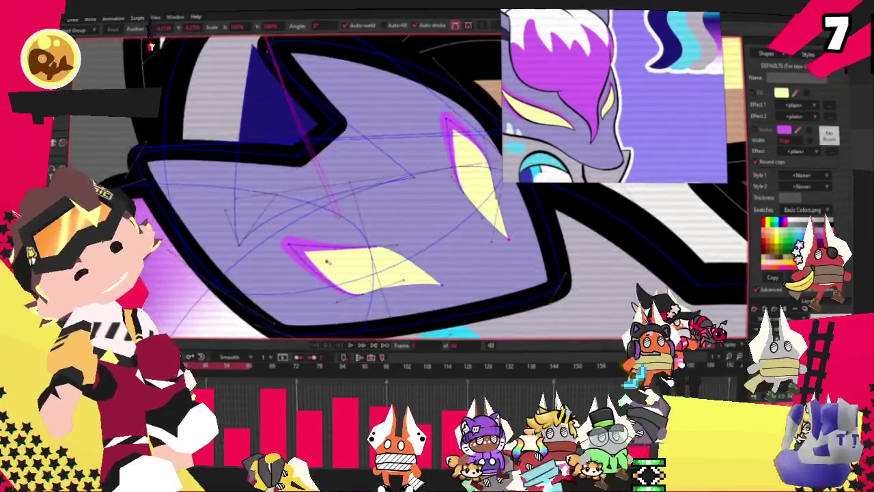
pyautogui.scroll(2, 332, 280)
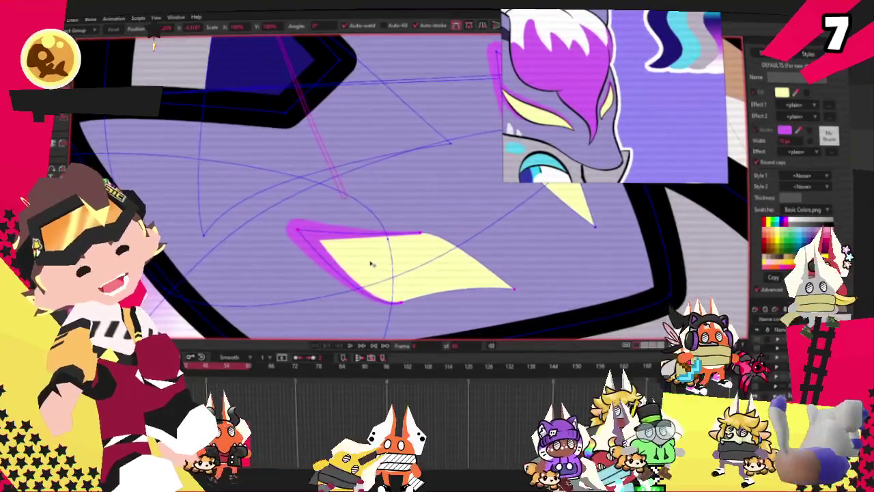
pyautogui.scroll(-3, 286, 201)
pyautogui.scroll(1, 287, 200)
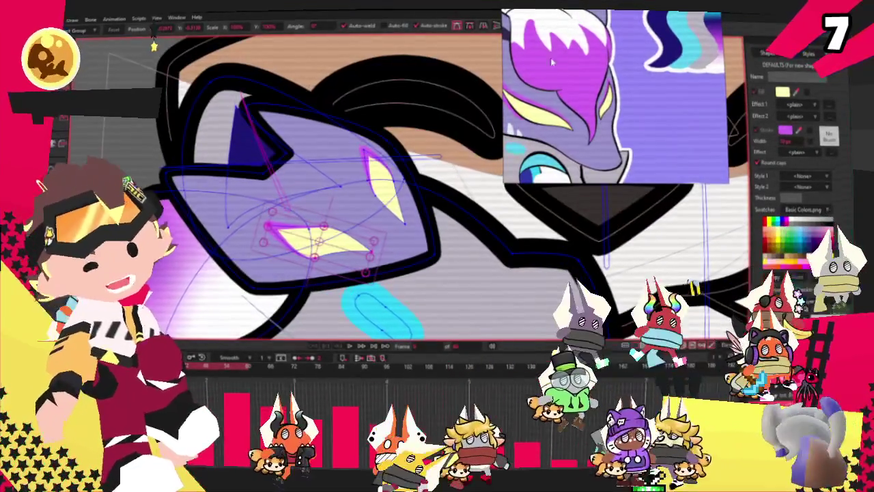
# Draw a rectangle on the lion's forehead.
pyautogui.press('r')
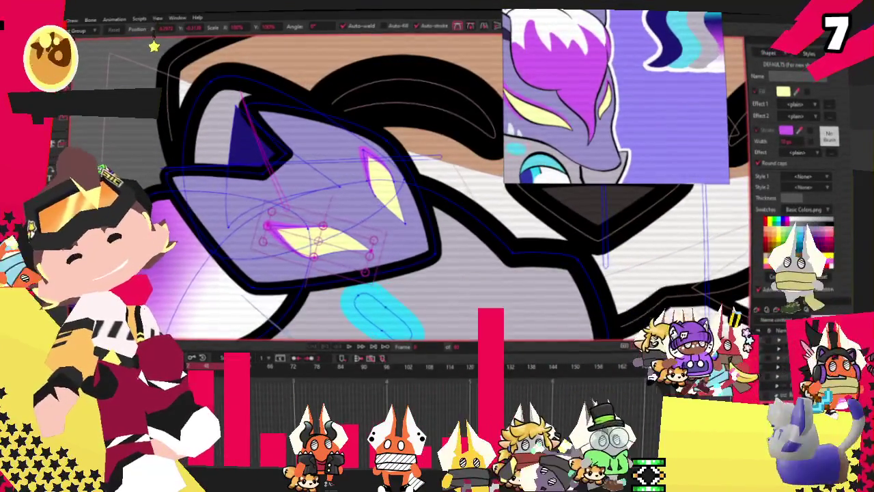
pyautogui.scroll(1, 230, 146)
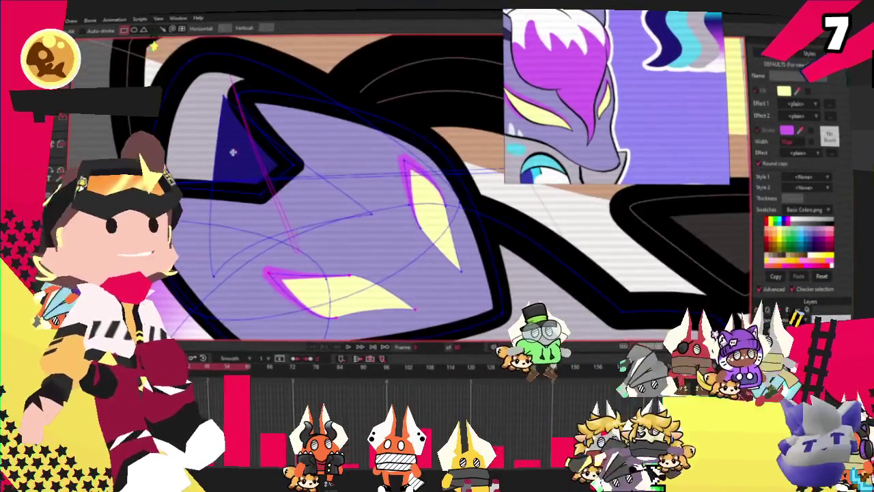
pyautogui.moveTo(233, 152); pyautogui.dragTo(375, 239)
# Give the forehead rectangle a white fill and a black outline.
pyautogui.press('q')
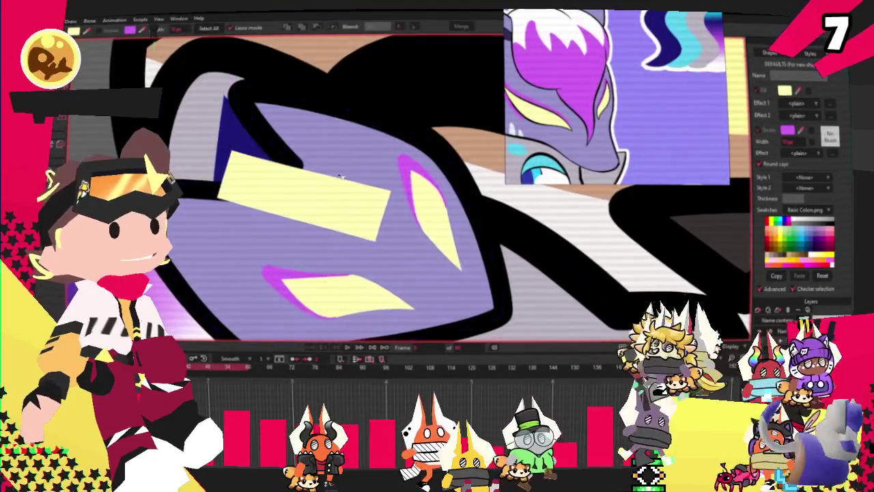
pyautogui.scroll(3, 686, 106)
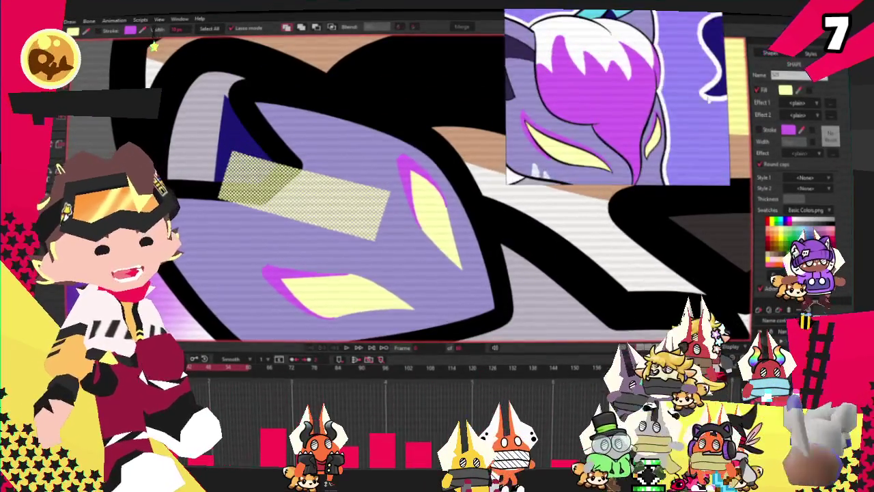
pyautogui.scroll(-2, 392, 125)
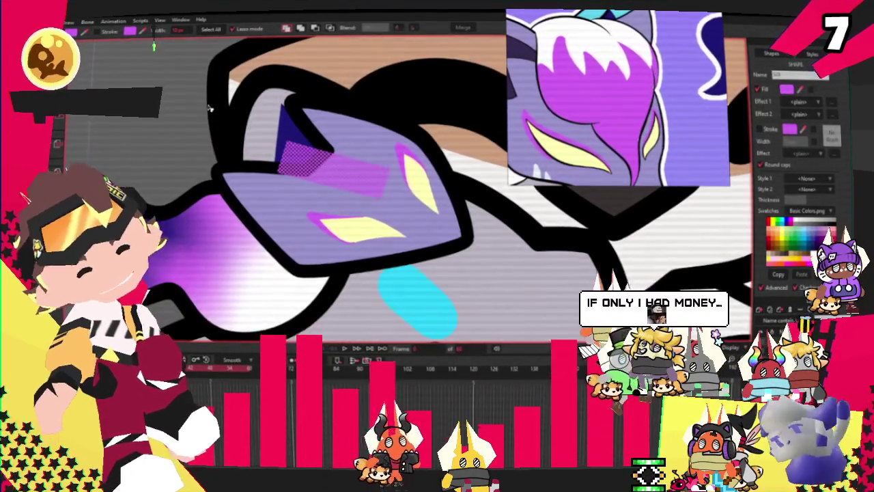
pyautogui.scroll(1, 259, 81)
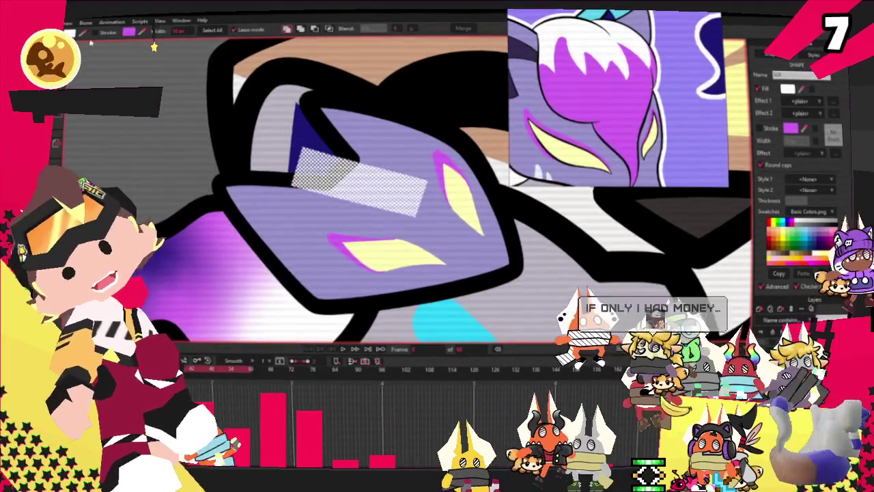
pyautogui.click(154, 46)
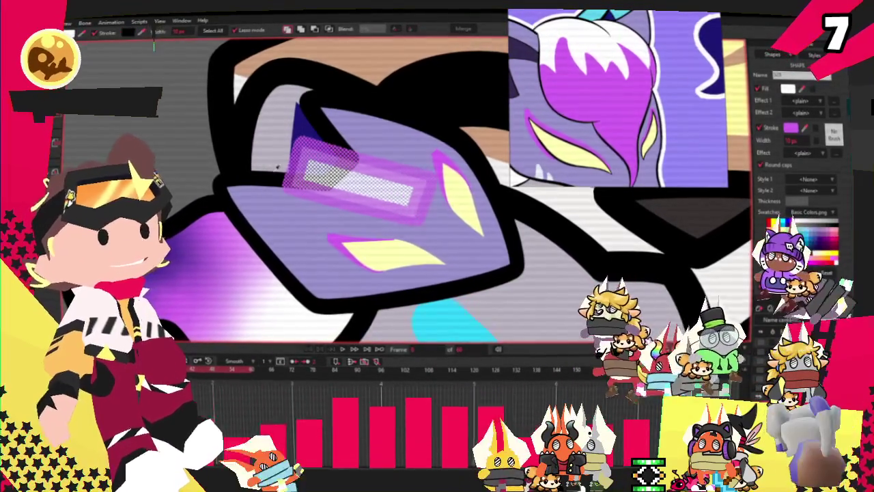
pyautogui.click(153, 47)
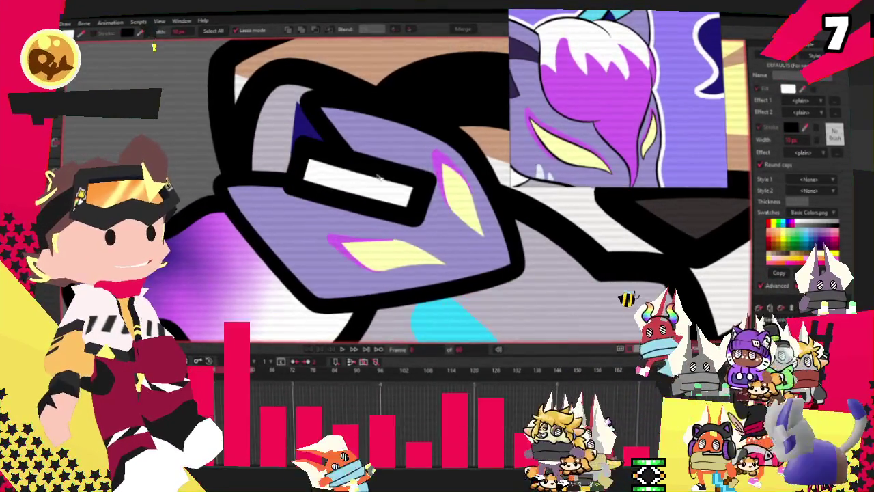
# Drag a corner of the rectangle to skew it into a slanted diamond.
pyautogui.hotkey('ctrl', 'a')
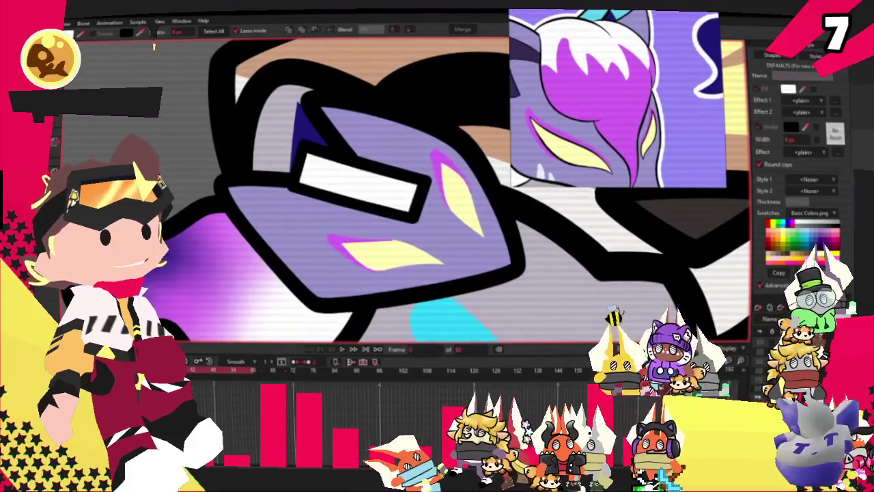
pyautogui.press('t')
pyautogui.moveTo(456, 194); pyautogui.dragTo(393, 154)
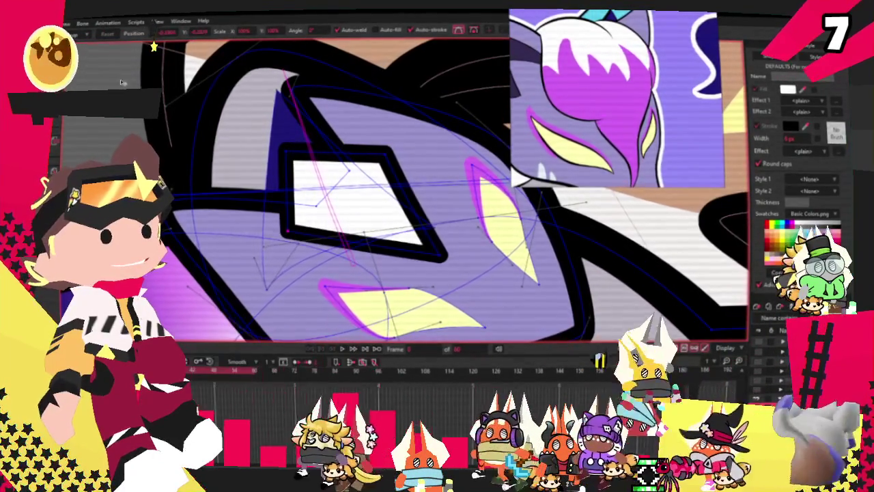
# Bend the diamond's sides into curves and drag its left point further left.
pyautogui.press('c')
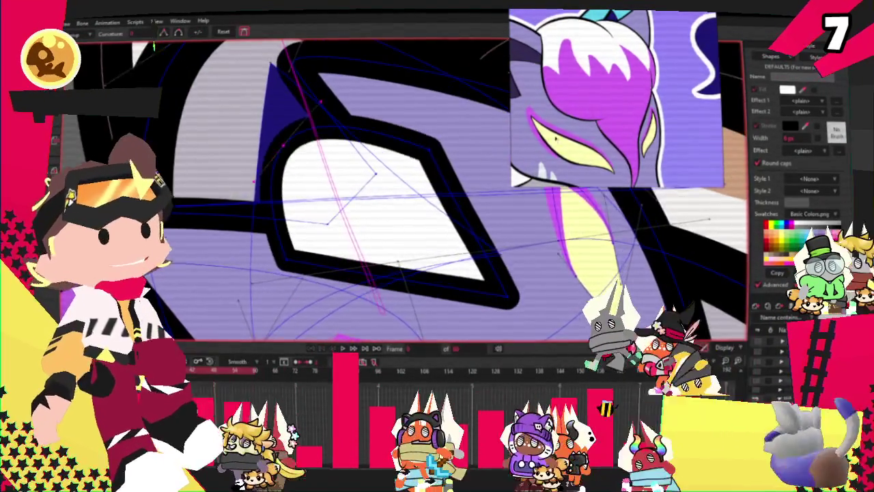
pyautogui.scroll(-3, 293, 163)
pyautogui.scroll(3, 334, 205)
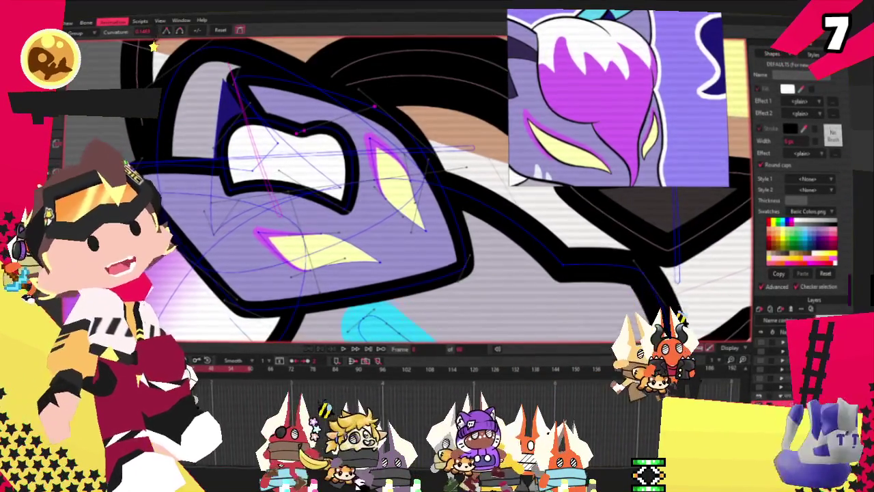
pyautogui.scroll(1, 307, 224)
pyautogui.scroll(1, 307, 224)
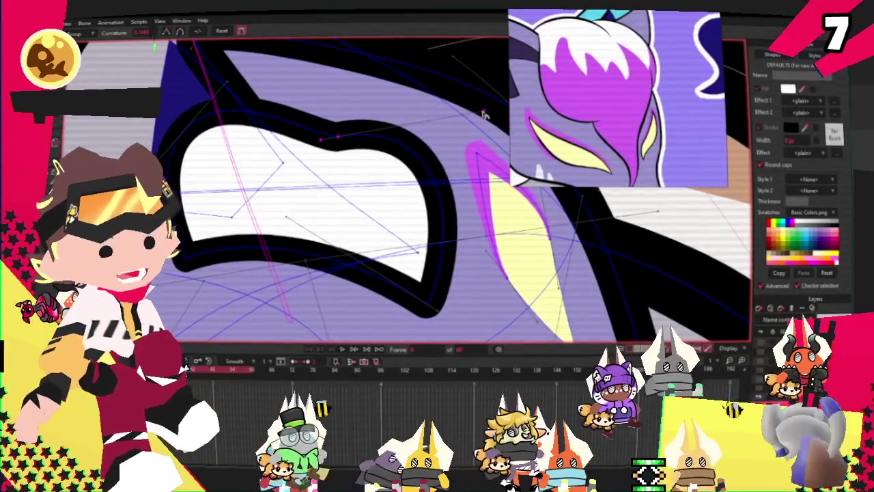
pyautogui.press('t')
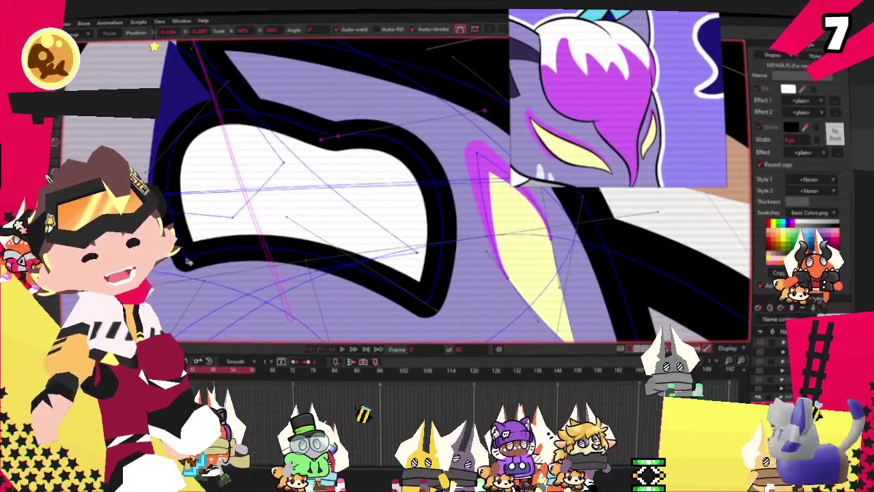
pyautogui.press('c')
pyautogui.scroll(-3, 407, 298)
pyautogui.scroll(2, 359, 248)
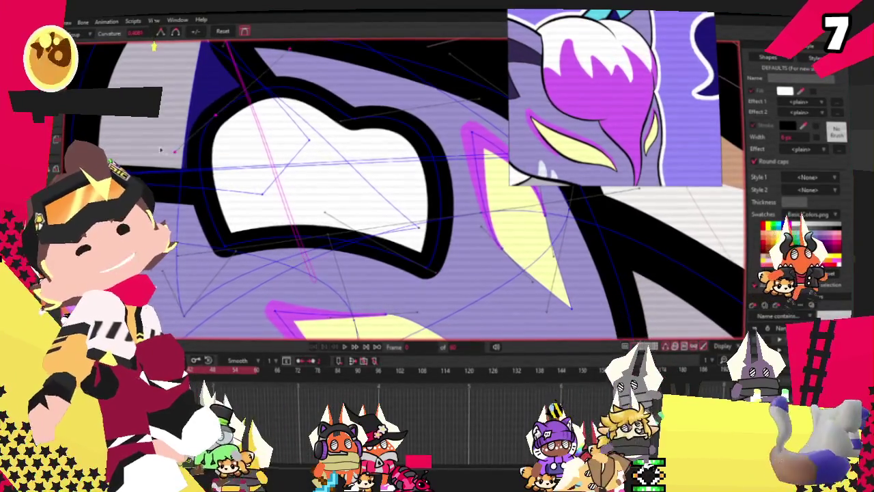
pyautogui.moveTo(176, 154); pyautogui.dragTo(164, 157)
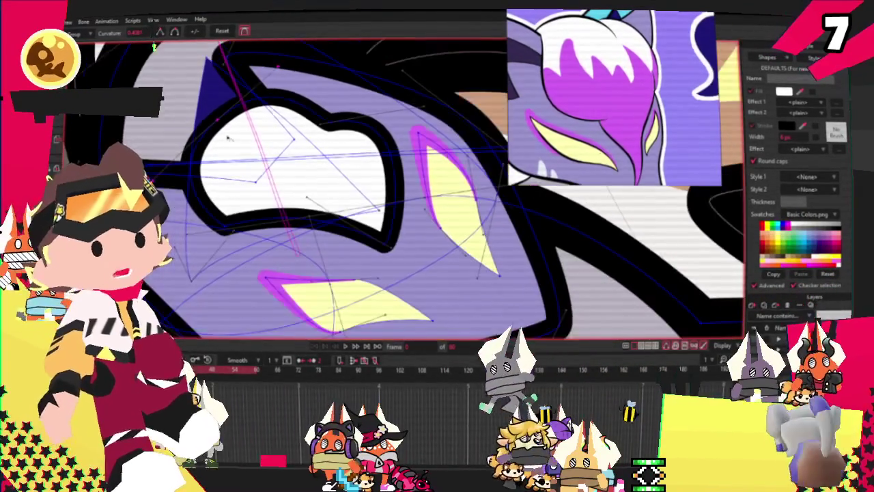
# Fill the new inner shape with magenta and lower it behind the black outline.
pyautogui.hotkey('ctrl', 'z')
pyautogui.press('r')
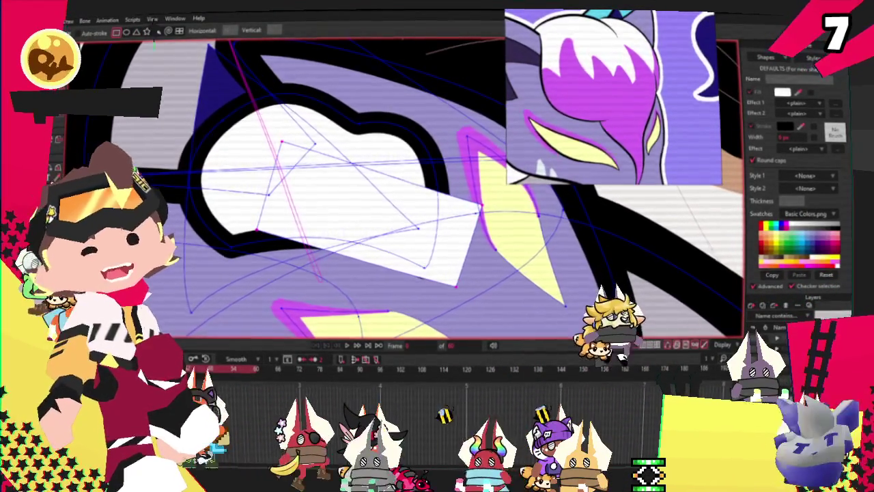
pyautogui.press('q')
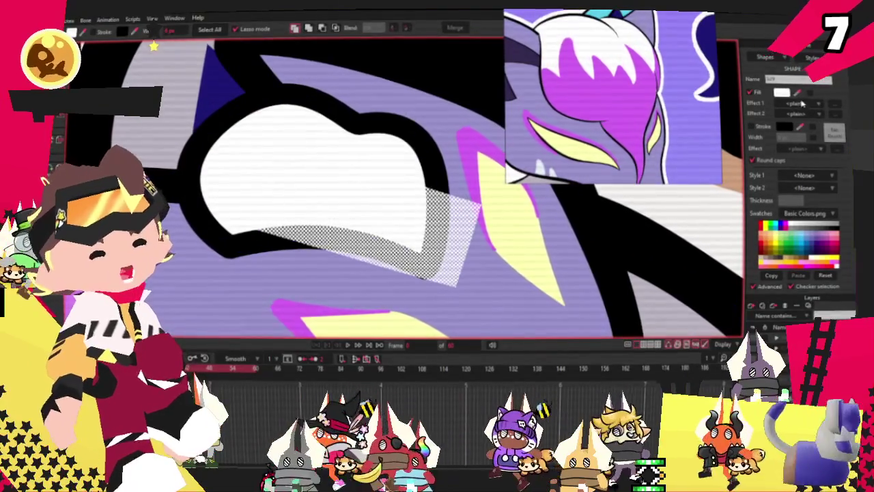
pyautogui.click(825, 235)
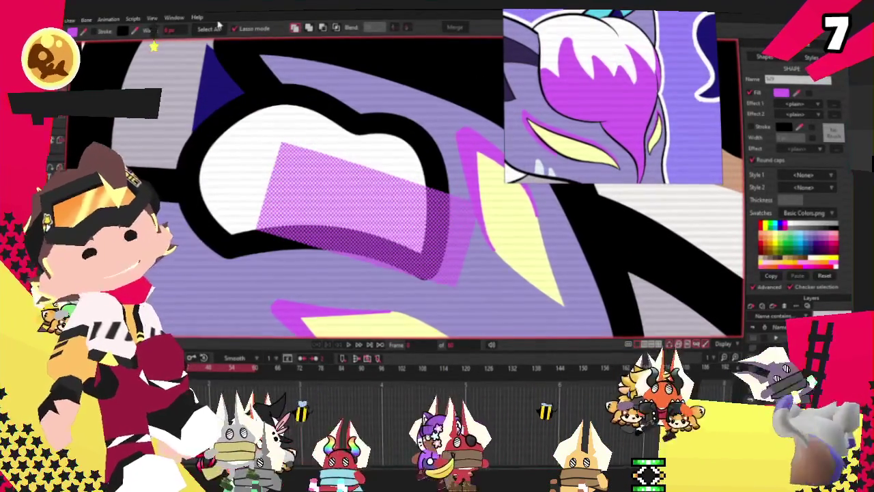
pyautogui.click(336, 27)
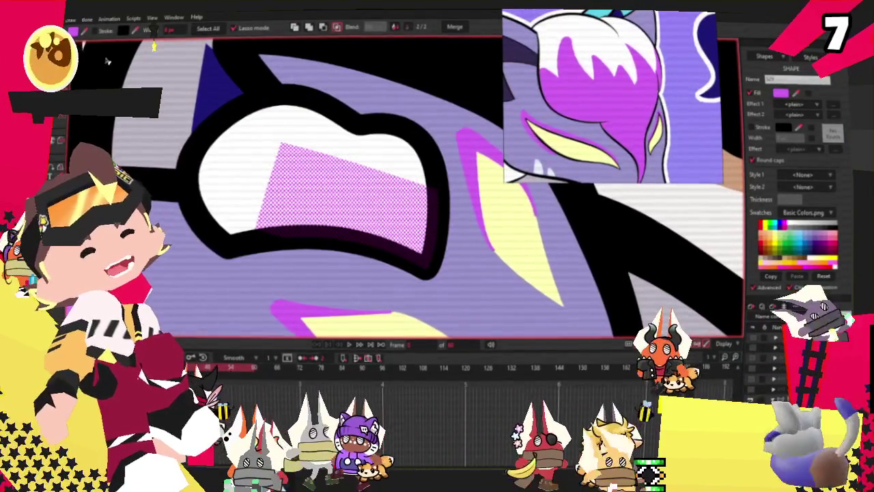
# Pull the magenta shape's corner down, then add points to notch its top edge.
pyautogui.press('t')
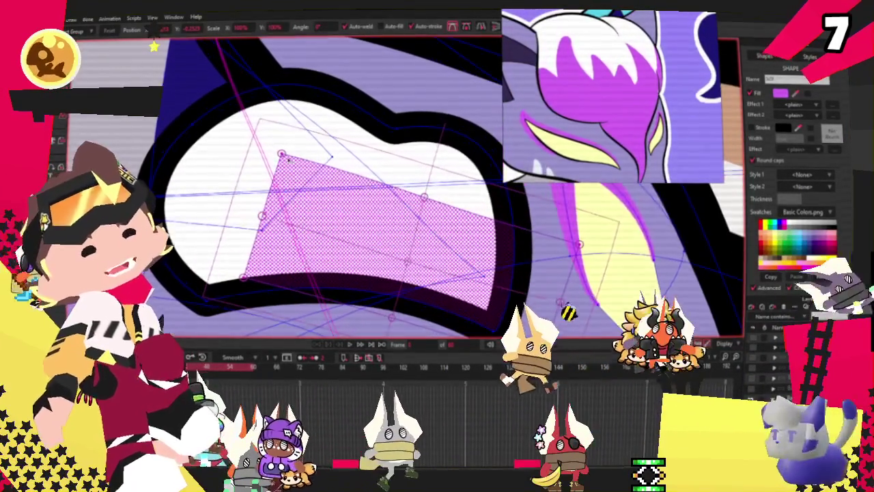
pyautogui.moveTo(280, 156)
pyautogui.mouseDown()
pyautogui.moveTo(263, 214)
pyautogui.moveTo(256, 199)
pyautogui.mouseUp()
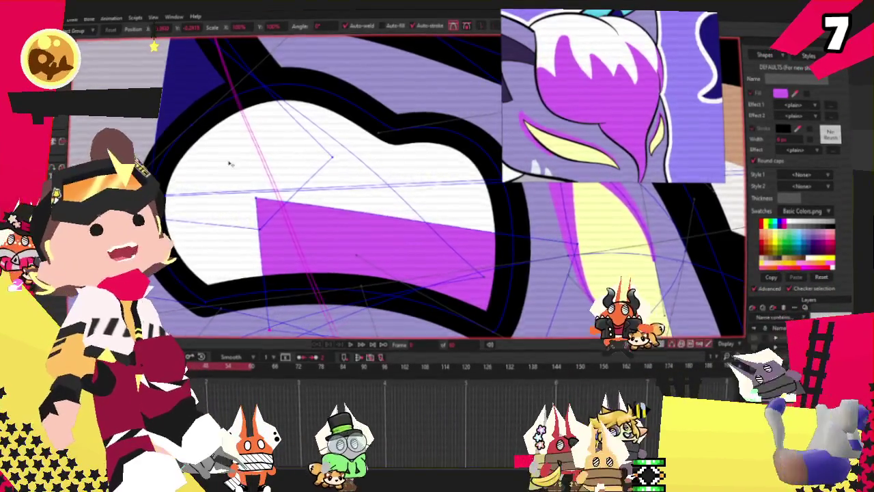
pyautogui.scroll(-2, 230, 164)
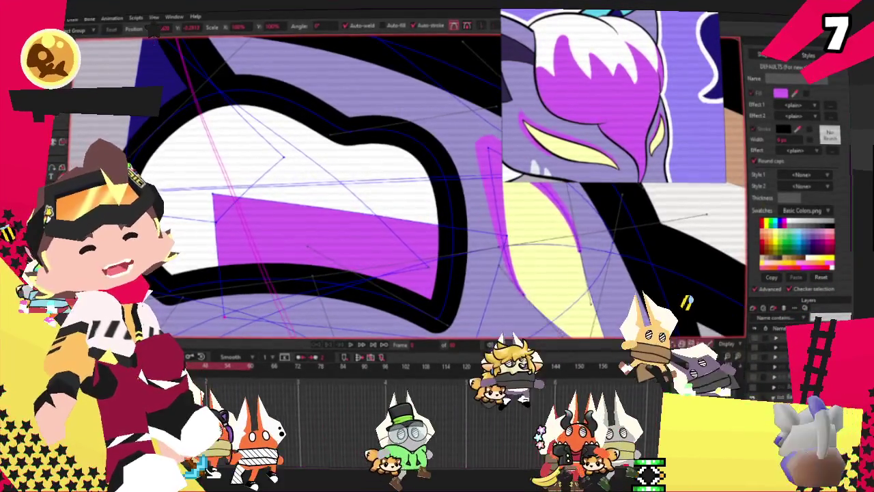
pyautogui.press('a')
pyautogui.scroll(2, 394, 218)
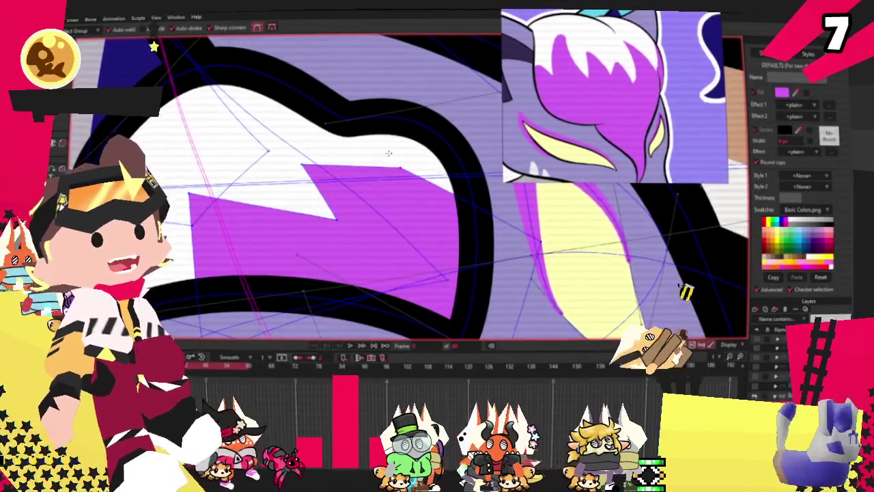
pyautogui.scroll(-2, 389, 153)
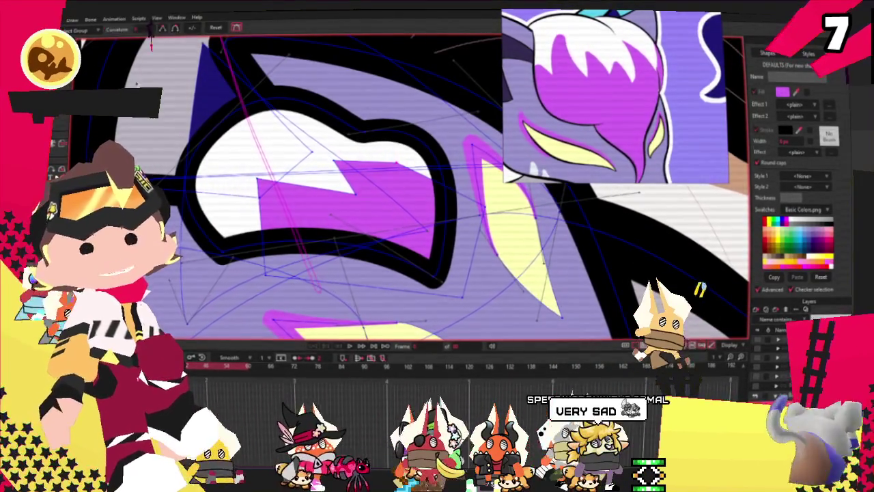
pyautogui.scroll(2, 394, 178)
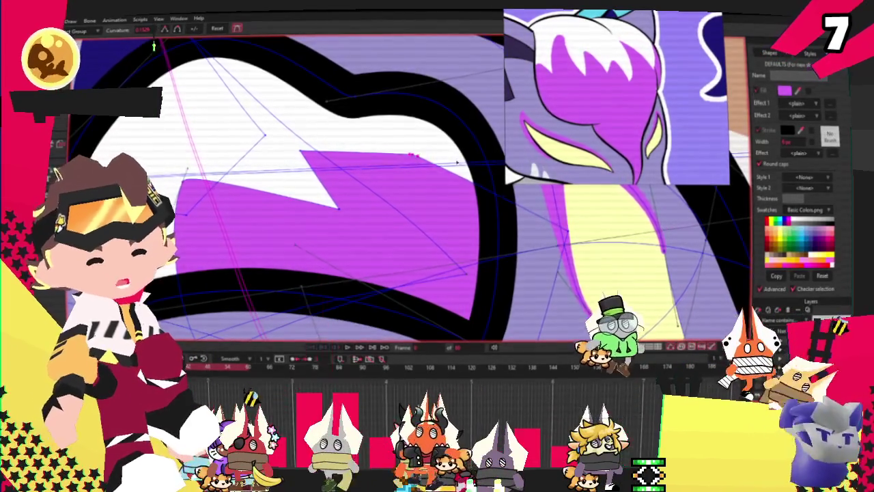
pyautogui.scroll(-2, 369, 164)
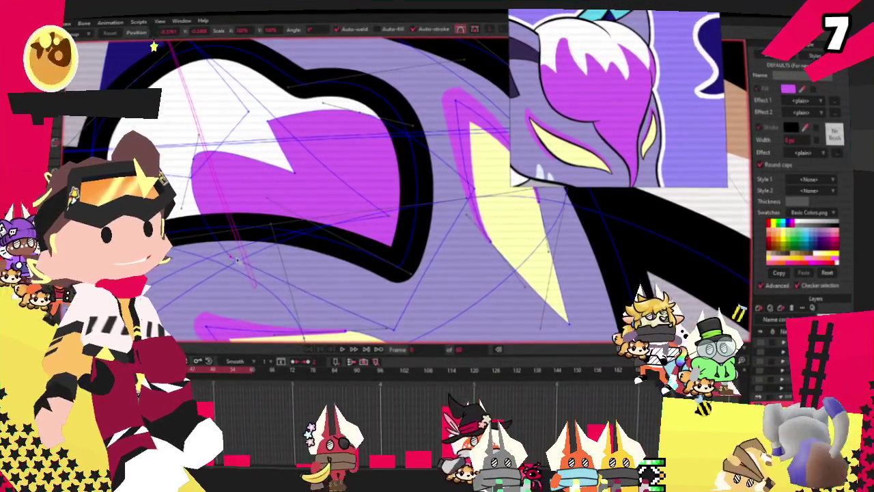
pyautogui.scroll(-3, 238, 260)
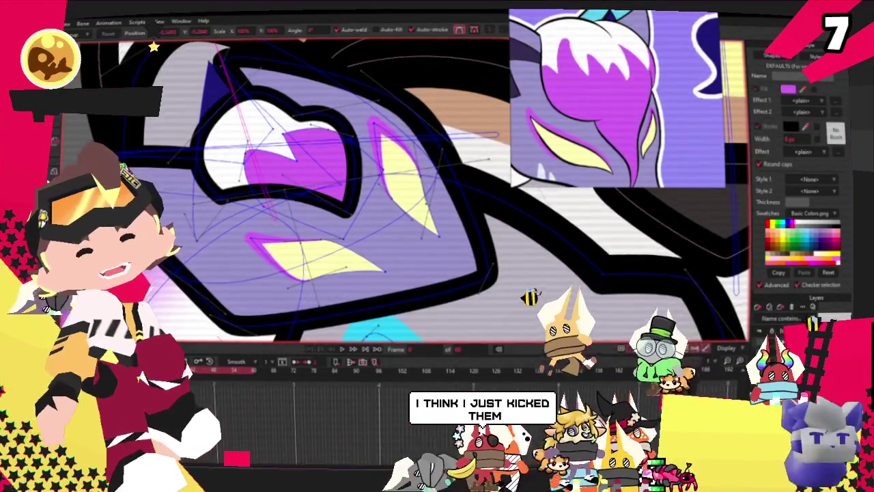
# Play and then stop the animation to preview the new eye.
pyautogui.press('z')
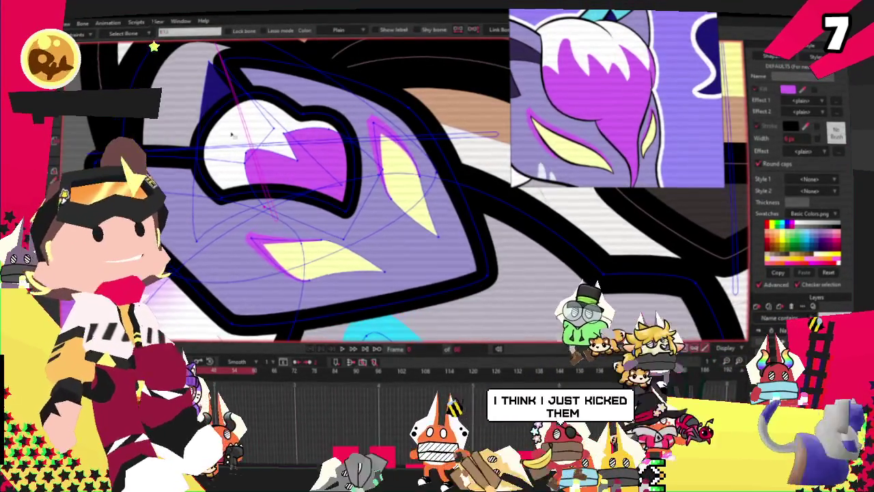
pyautogui.scroll(-2, 219, 126)
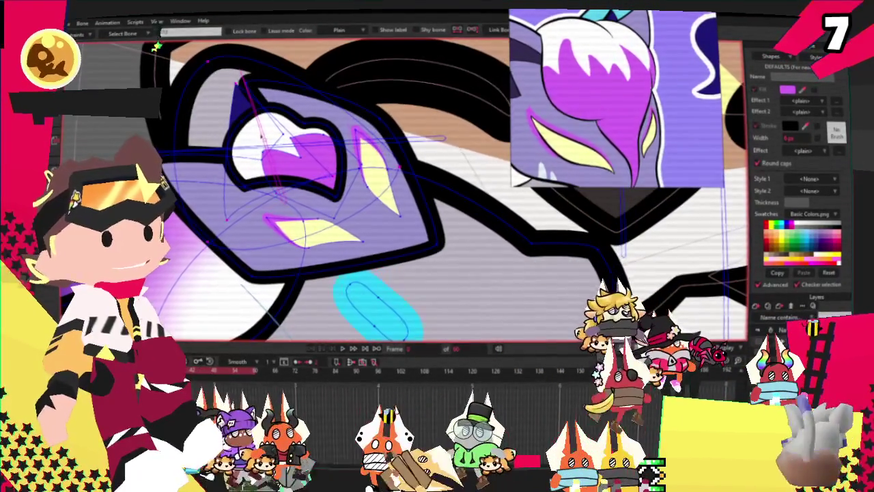
pyautogui.press('g')
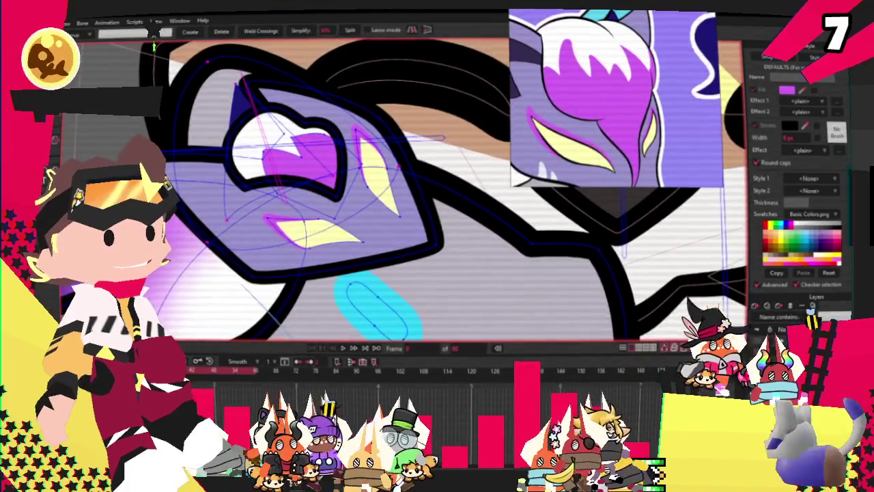
pyautogui.scroll(2, 223, 150)
pyautogui.scroll(-2, 223, 151)
pyautogui.click(344, 349)
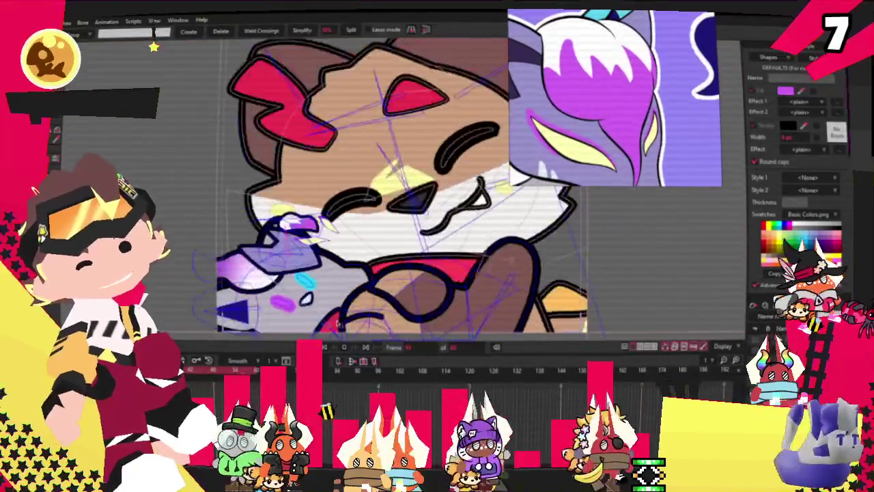
pyautogui.click(325, 350)
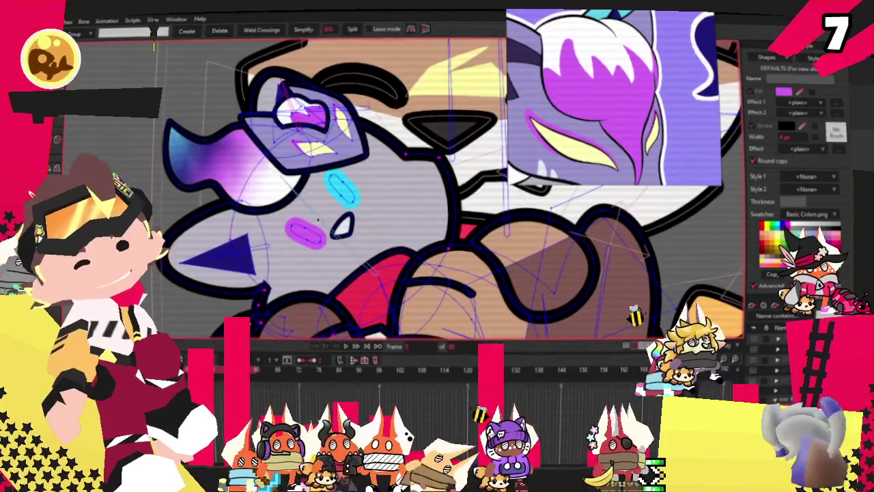
# Switch to bone selection, then to the Bind Points tool.
pyautogui.press('z')
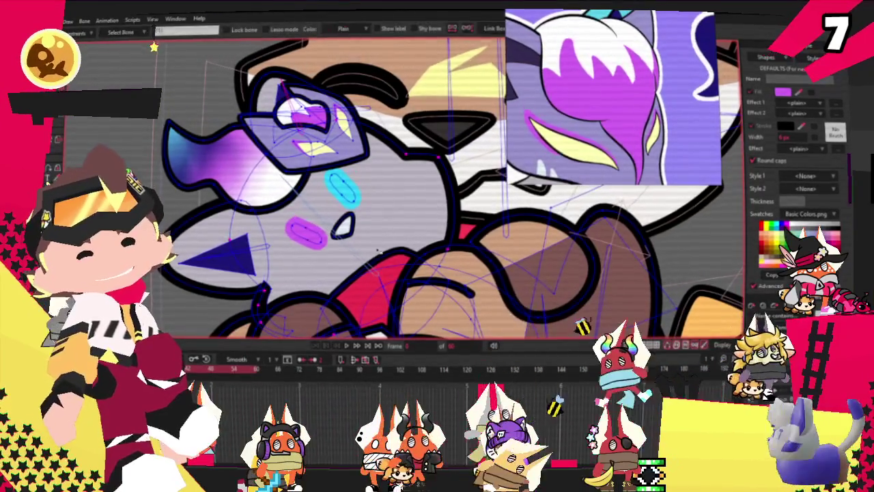
pyautogui.scroll(3, 294, 123)
pyautogui.scroll(2, 293, 123)
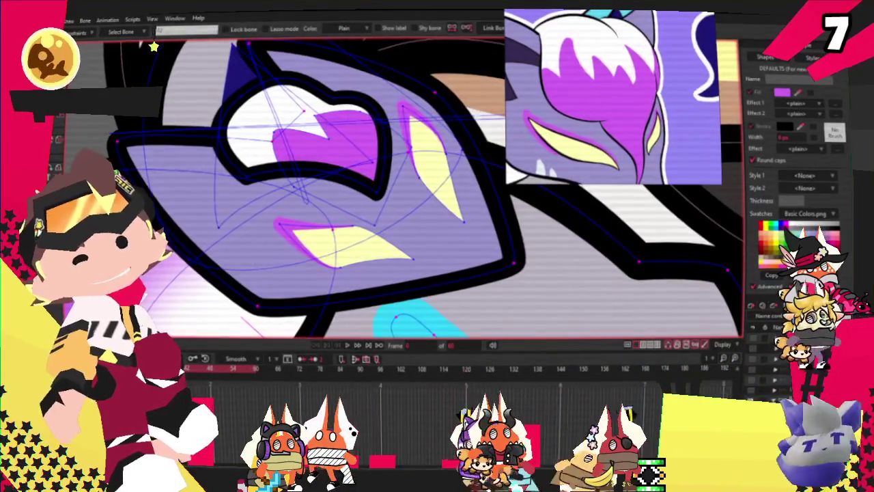
pyautogui.scroll(2, 304, 129)
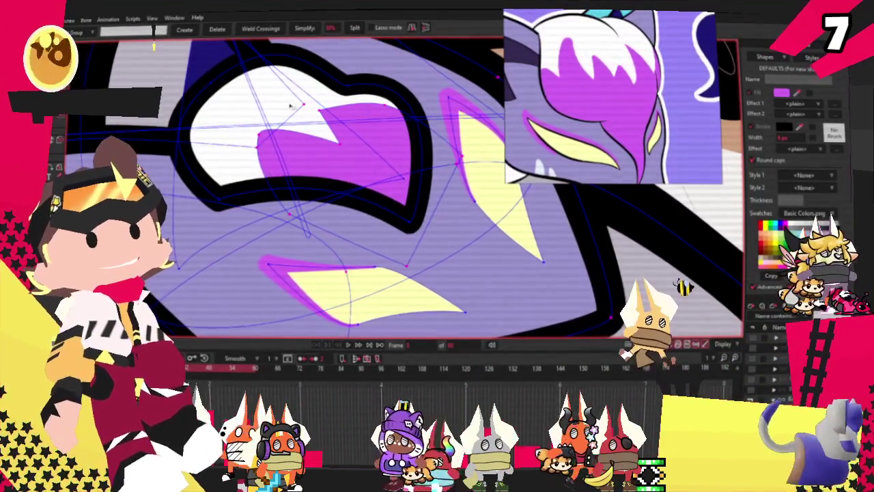
pyautogui.scroll(-3, 275, 129)
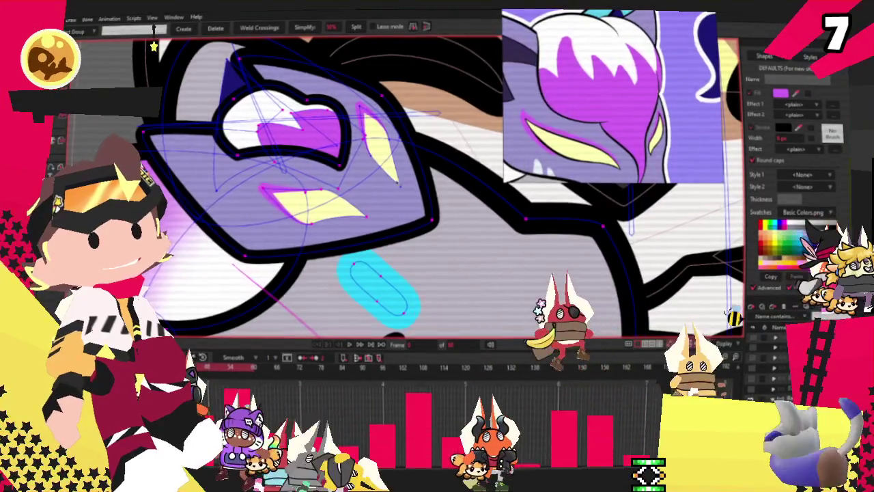
pyautogui.scroll(-2, 334, 226)
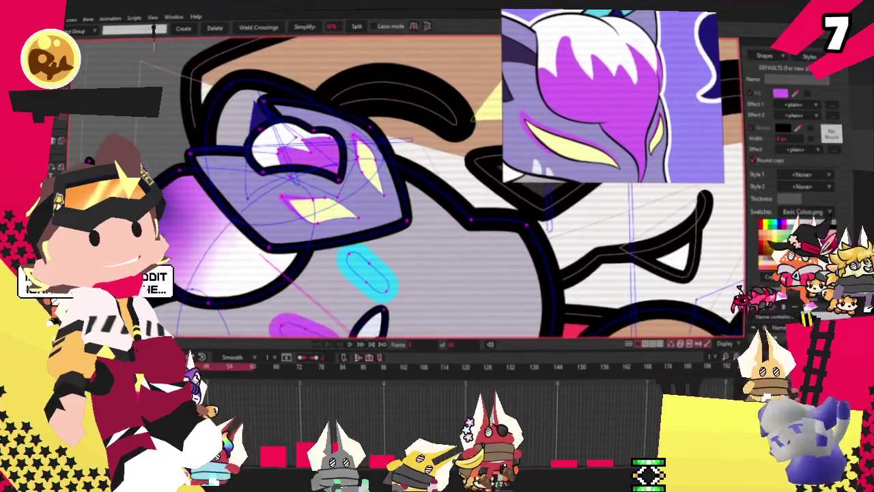
pyautogui.press('i')
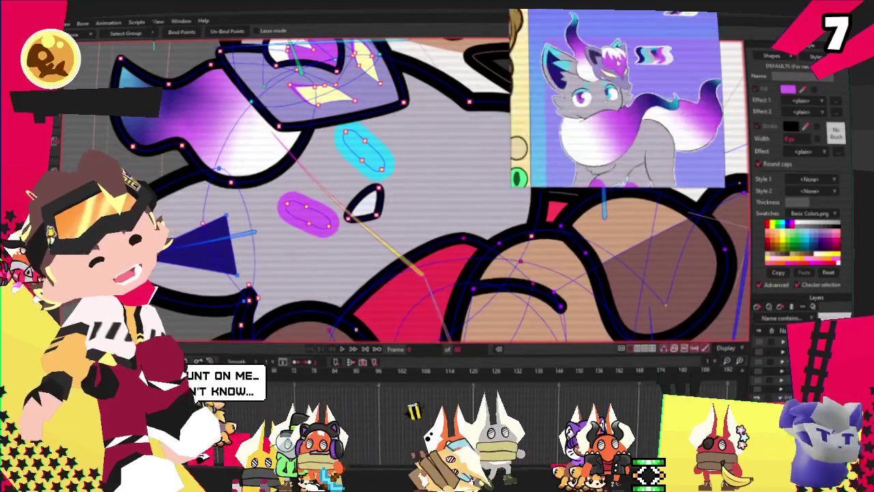
# Select the purple and cyan ovals and give the cyan oval a black outline.
pyautogui.scroll(2, 300, 225)
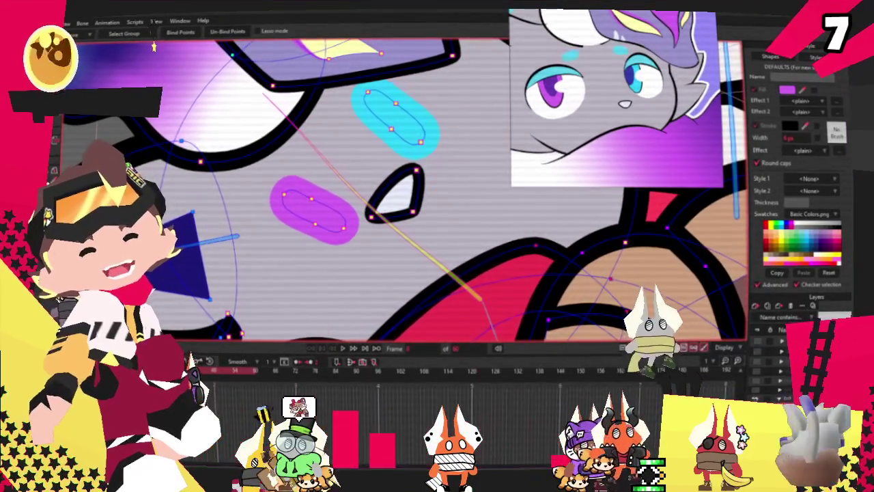
pyautogui.press('b')
pyautogui.press('q')
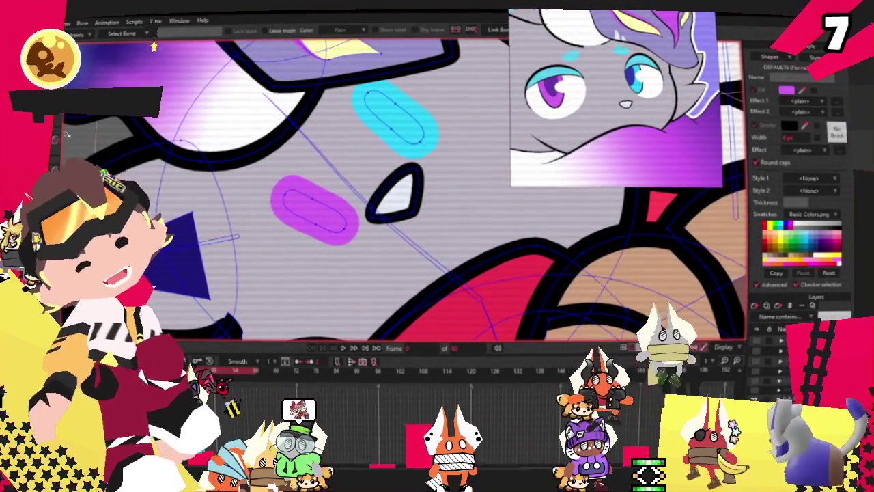
pyautogui.click(311, 213)
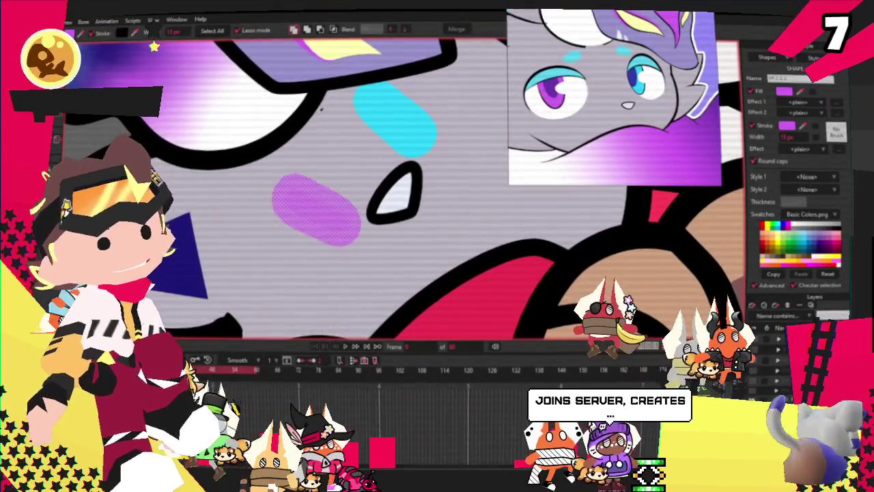
pyautogui.scroll(-2, 323, 143)
pyautogui.scroll(3, 324, 143)
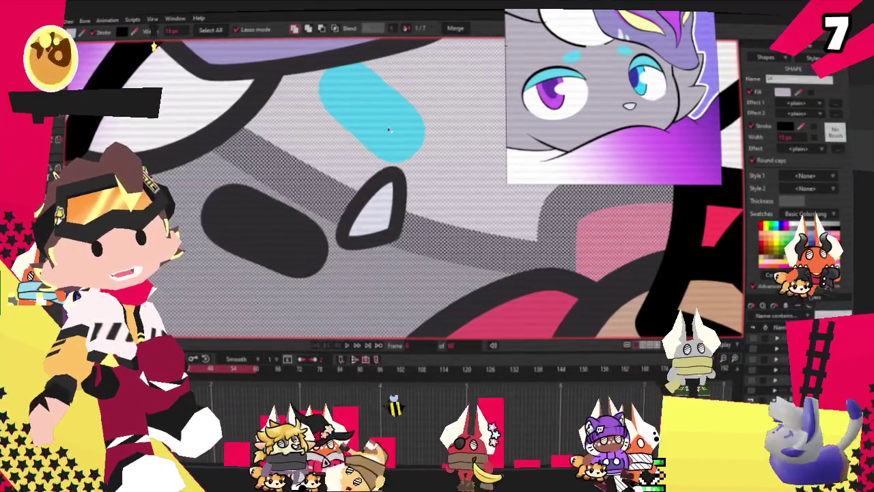
pyautogui.scroll(-2, 362, 144)
pyautogui.scroll(2, 432, 132)
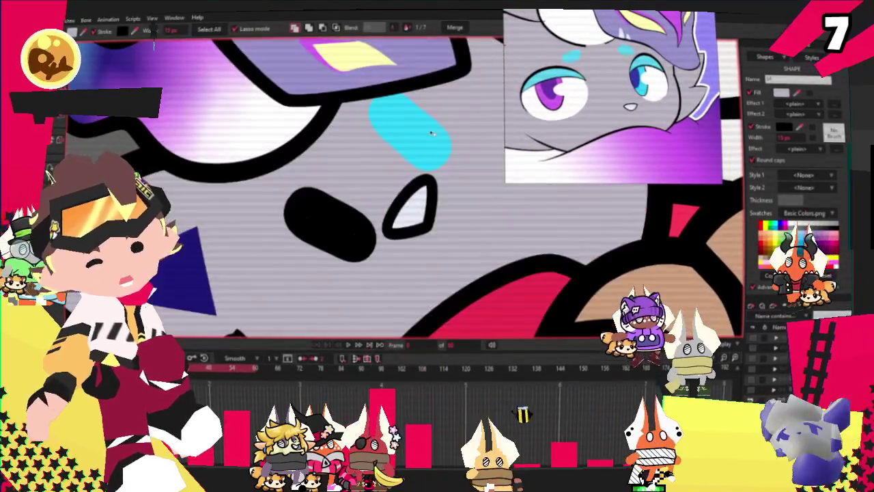
pyautogui.click(431, 133)
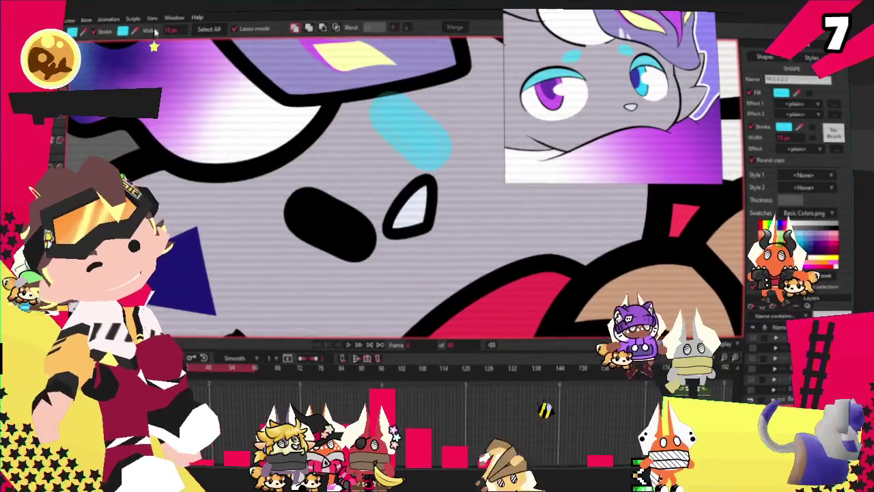
pyautogui.click(337, 227)
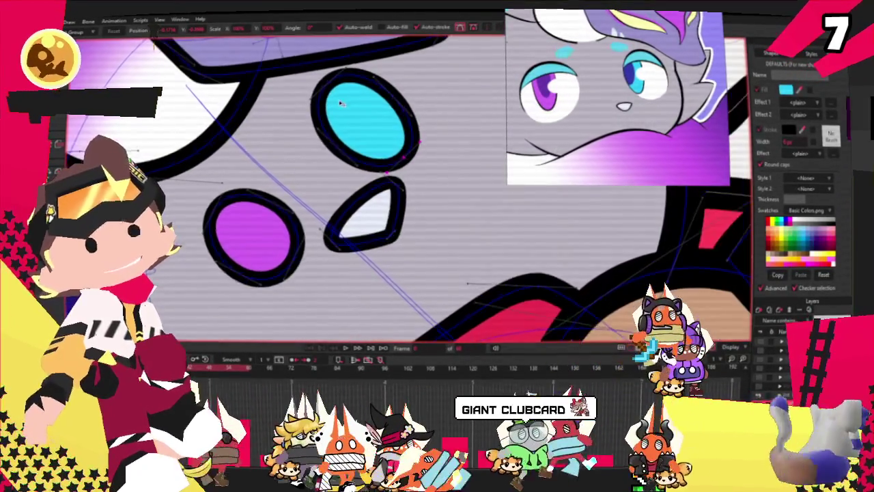
# Drag the purple oval's points to tilt it like the neighbouring cyan oval.
pyautogui.click(333, 116)
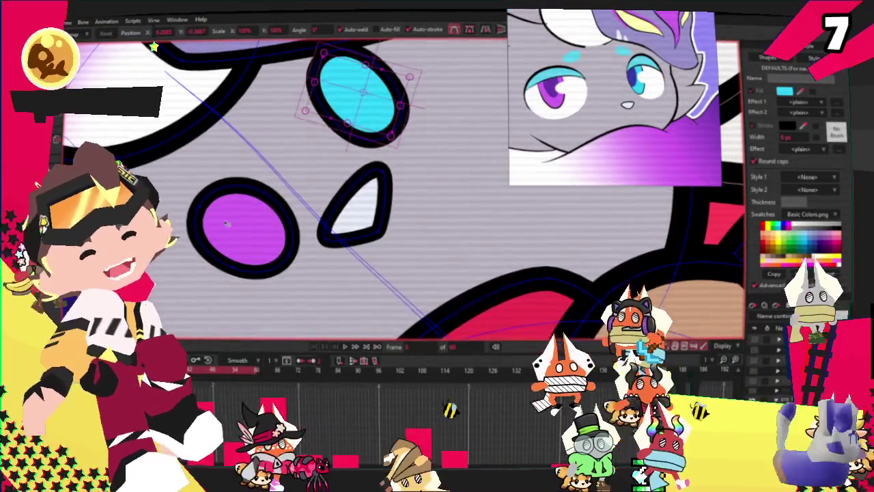
pyautogui.click(200, 209)
pyautogui.moveTo(205, 196); pyautogui.dragTo(264, 199)
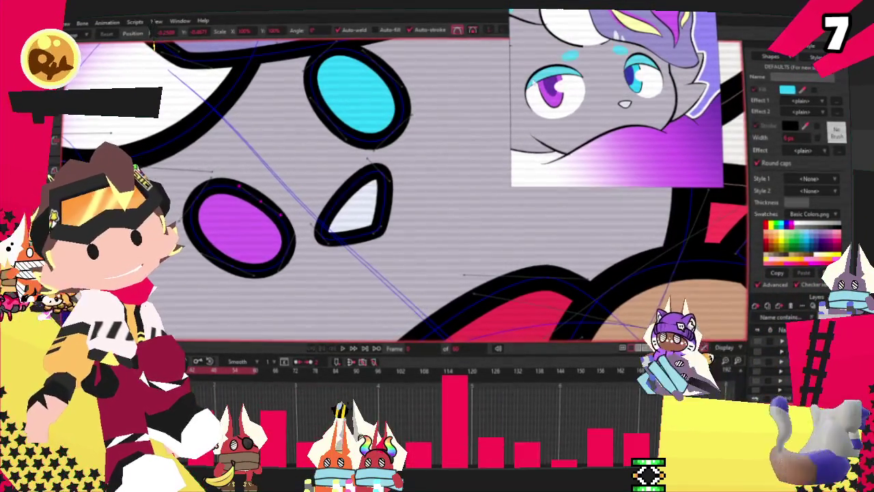
pyautogui.scroll(-3, 440, 168)
pyautogui.scroll(-3, 441, 167)
pyautogui.scroll(-2, 441, 167)
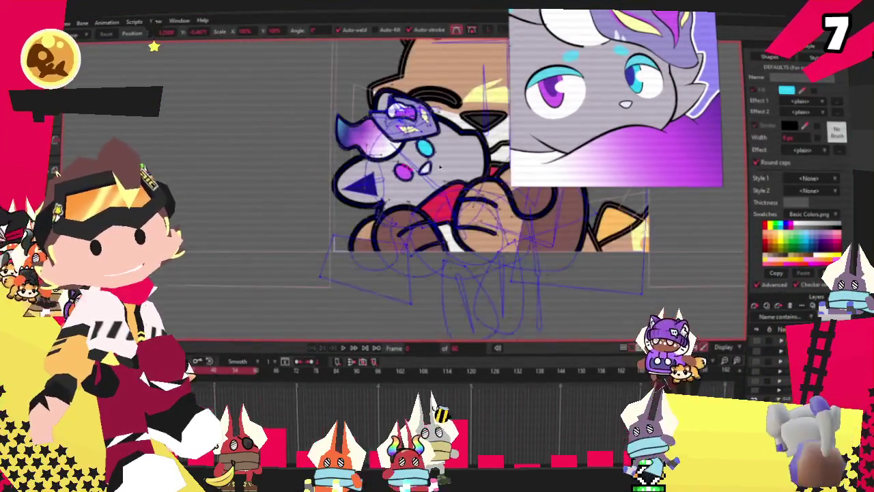
pyautogui.scroll(2, 463, 108)
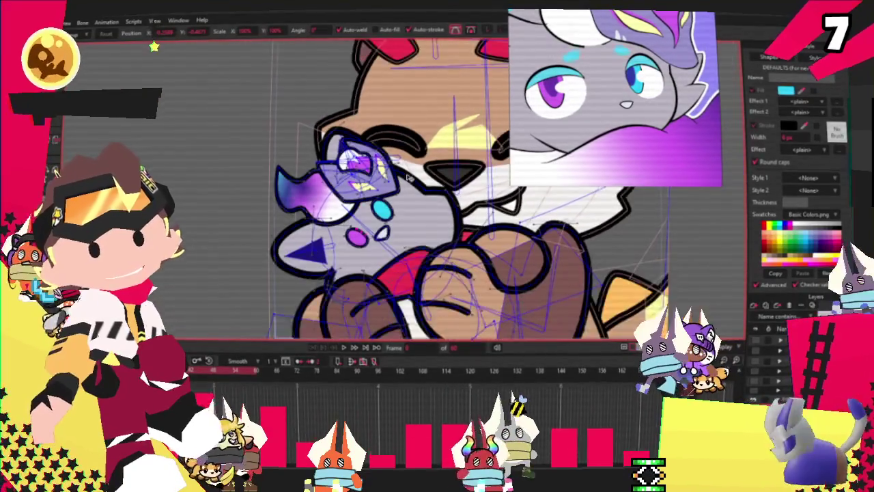
pyautogui.scroll(3, 462, 109)
pyautogui.scroll(3, 307, 205)
pyautogui.scroll(-4, 307, 205)
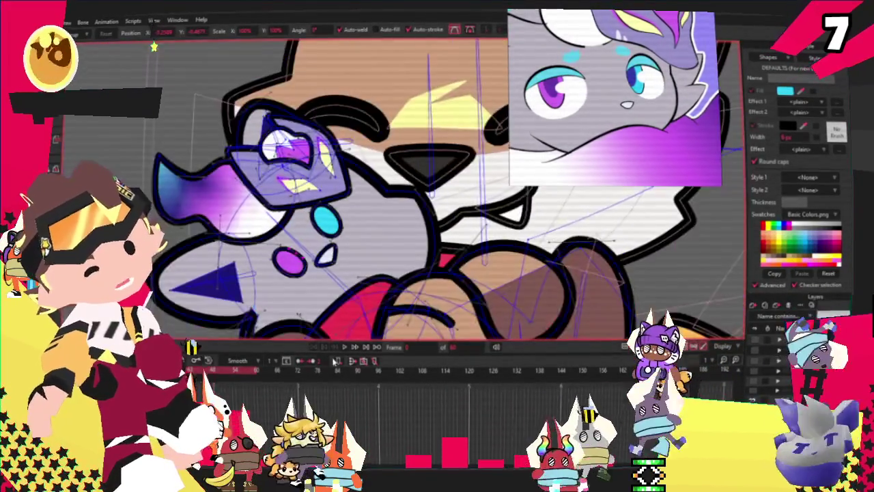
pyautogui.scroll(3, 334, 192)
pyautogui.scroll(-3, 335, 192)
pyautogui.scroll(3, 334, 193)
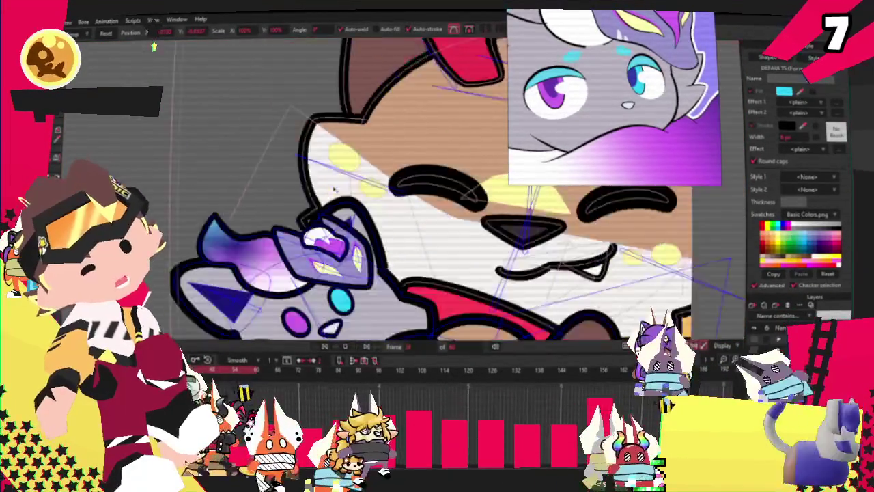
pyautogui.scroll(-4, 334, 192)
pyautogui.scroll(3, 334, 193)
pyautogui.scroll(2, 375, 170)
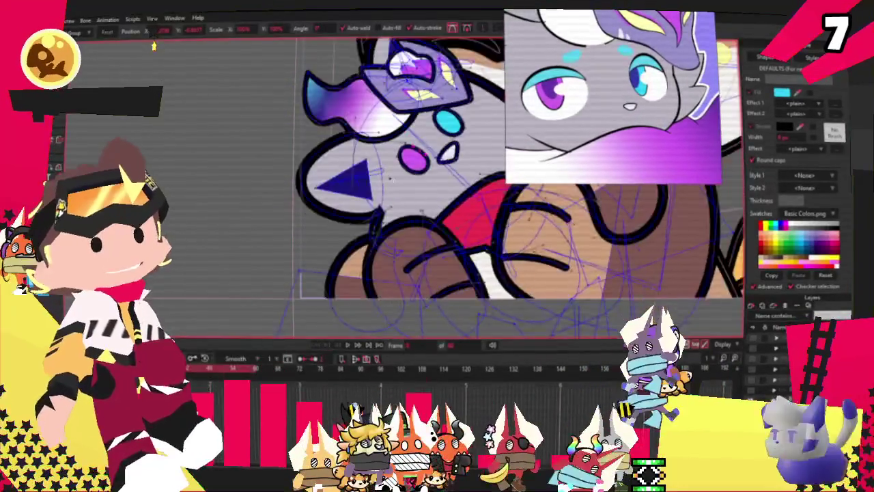
pyautogui.press('q')
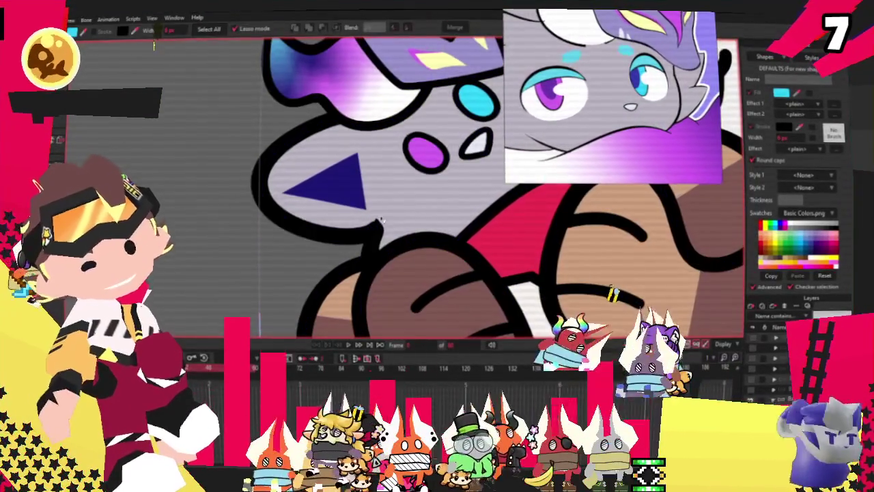
pyautogui.scroll(-2, 144, 174)
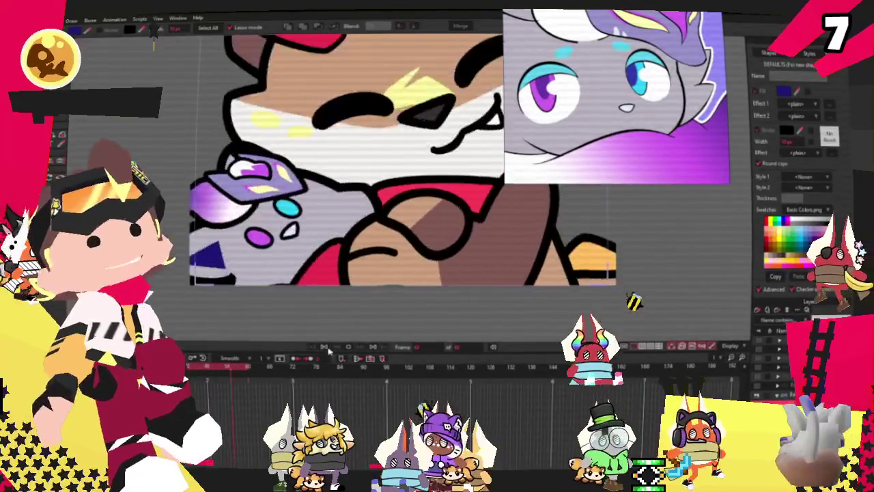
pyautogui.scroll(2, 199, 174)
pyautogui.press('g')
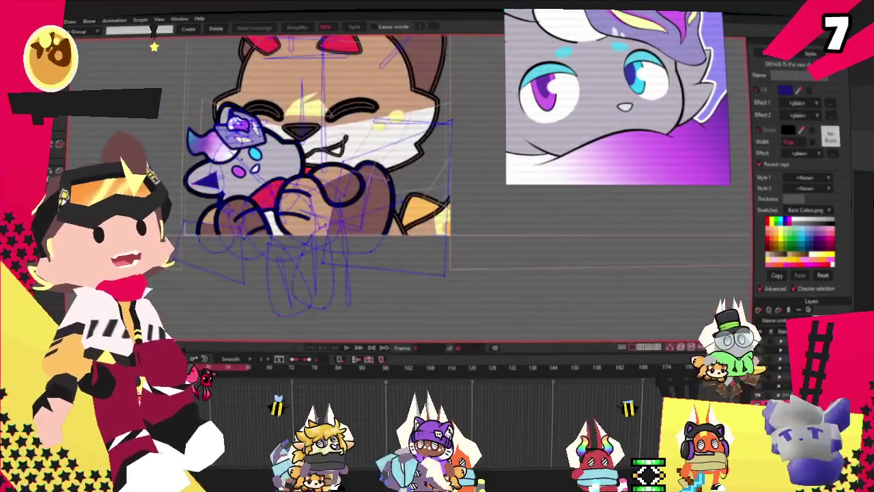
pyautogui.scroll(1, 198, 137)
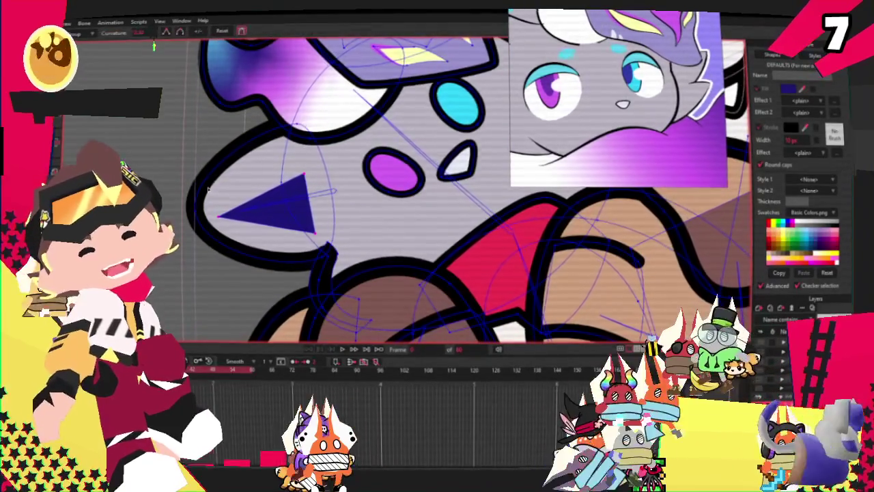
# Round the triangle's corners, then nudge its left tip slightly right.
pyautogui.press('c')
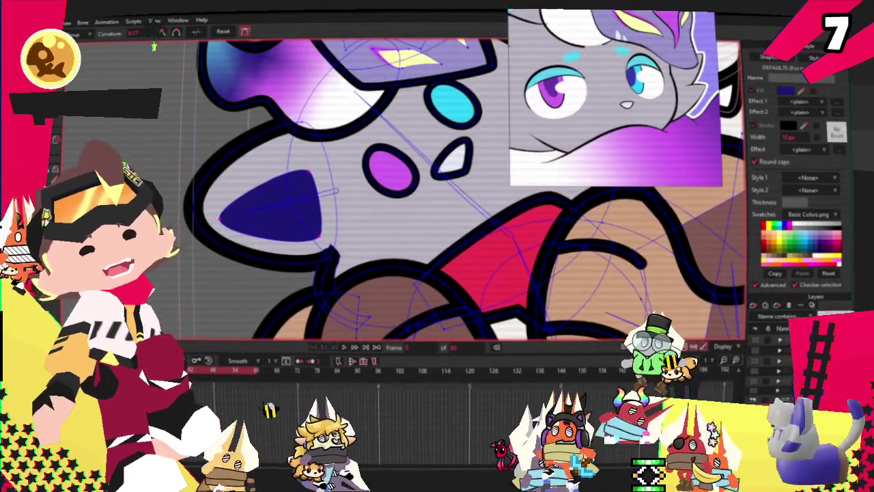
pyautogui.scroll(2, 292, 195)
pyautogui.press('t')
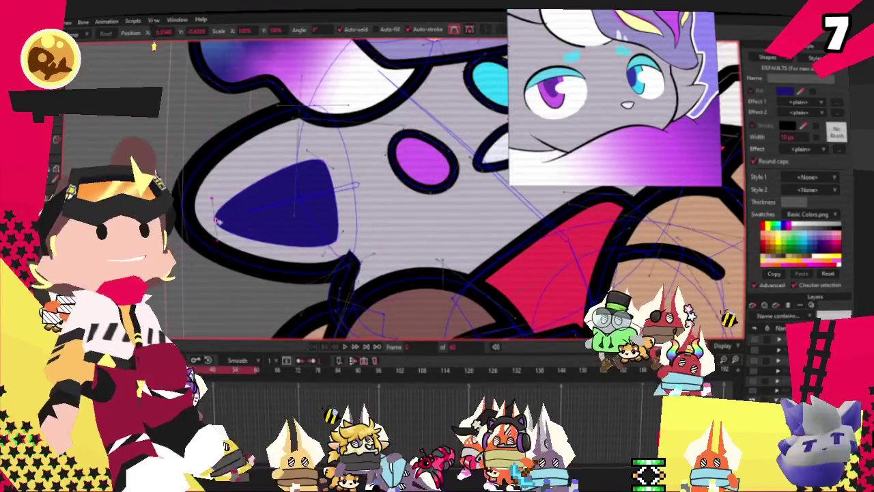
pyautogui.moveTo(216, 220); pyautogui.dragTo(228, 215)
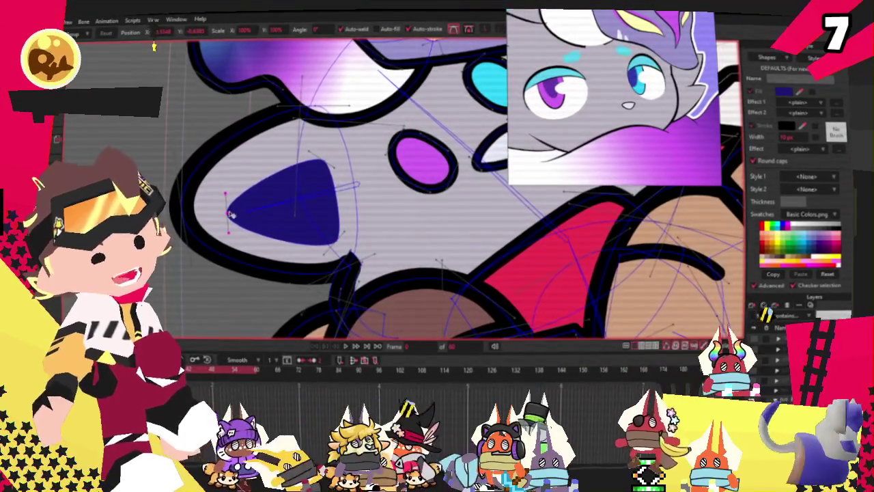
pyautogui.scroll(-3, 287, 189)
pyautogui.scroll(-2, 287, 189)
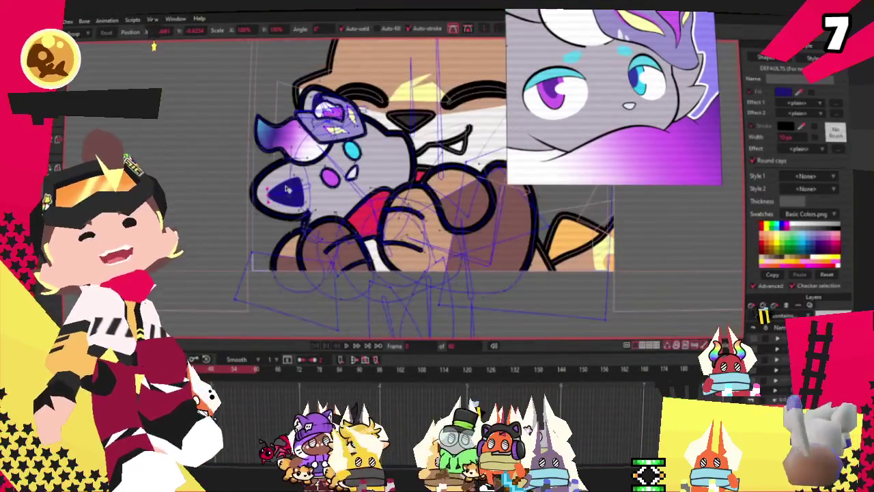
pyautogui.scroll(-2, 307, 174)
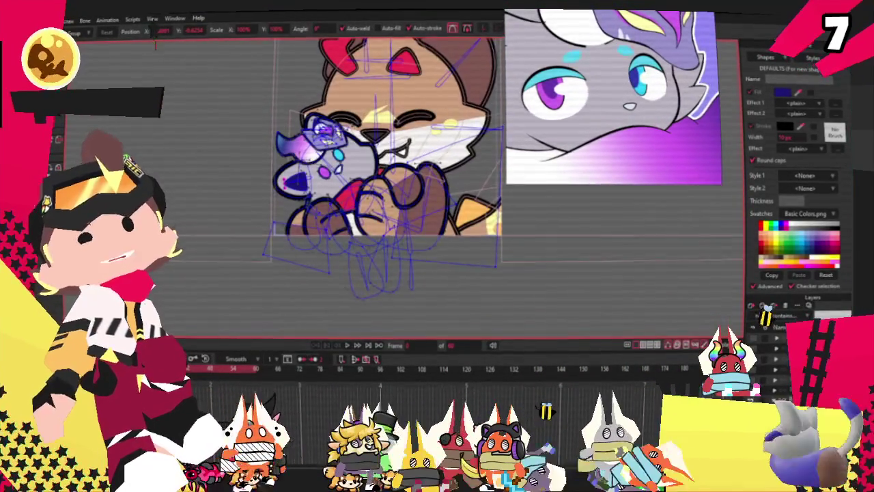
pyautogui.scroll(3, 341, 123)
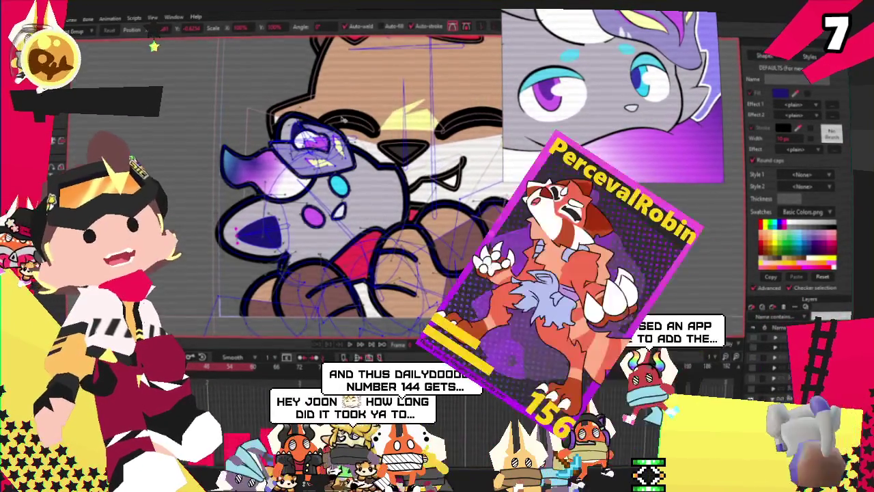
pyautogui.scroll(3, 328, 125)
pyautogui.scroll(2, 250, 129)
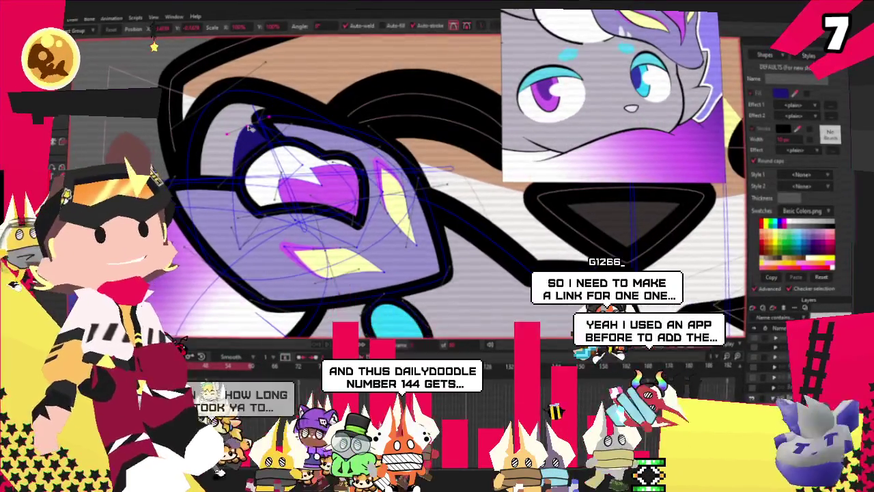
# Zoom out and back in to frame the lion-and-fox scene.
pyautogui.scroll(-3, 249, 128)
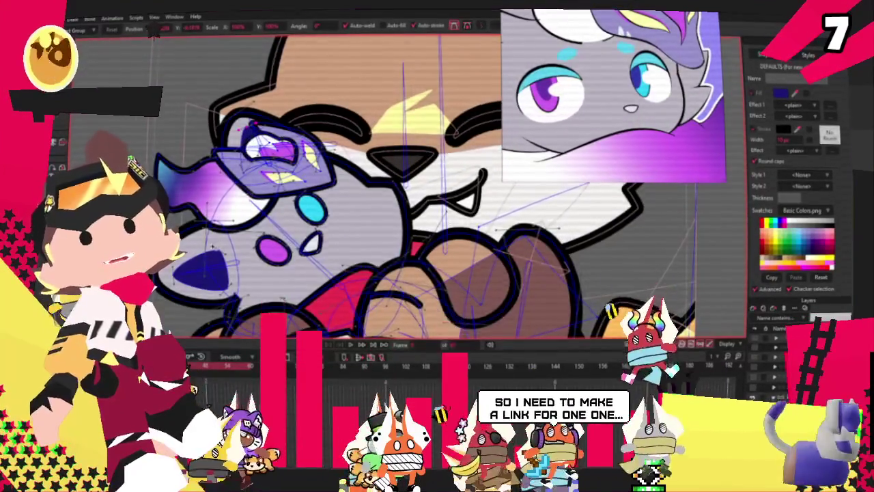
pyautogui.scroll(2, 207, 236)
pyautogui.scroll(1, 188, 295)
pyautogui.scroll(1, 188, 295)
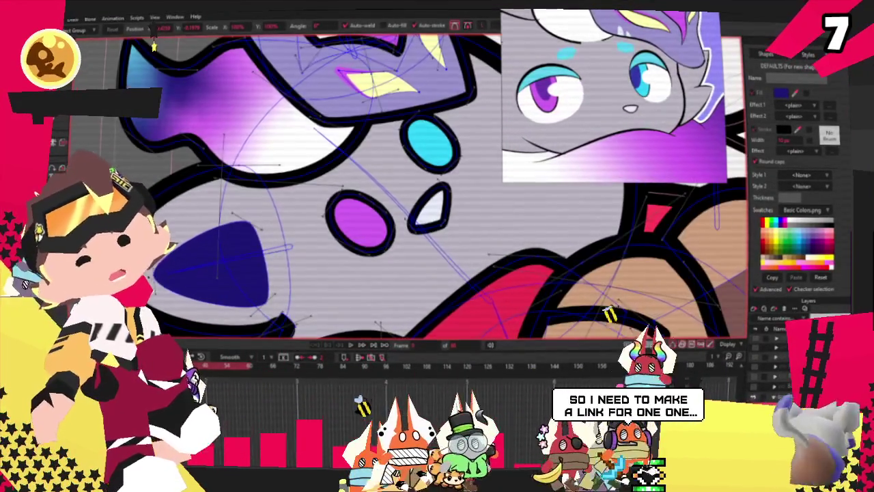
pyautogui.scroll(-1, 271, 178)
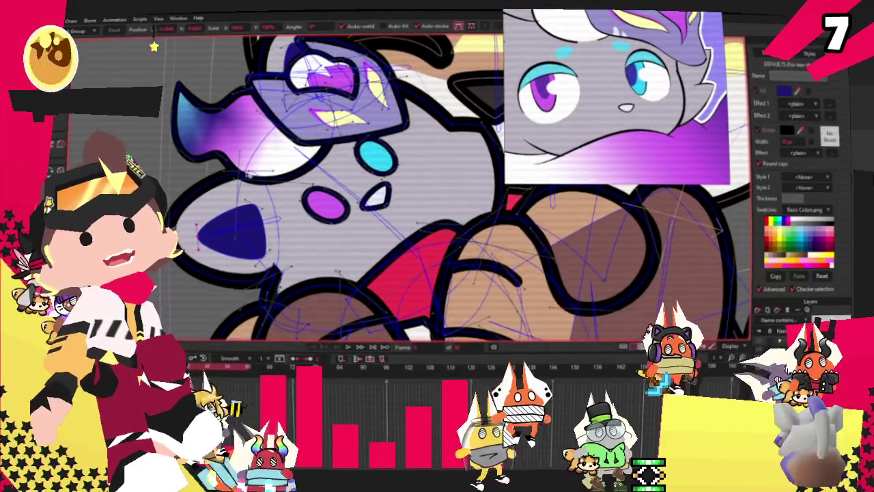
pyautogui.scroll(-3, 238, 151)
pyautogui.scroll(-3, 239, 151)
pyautogui.scroll(-2, 239, 151)
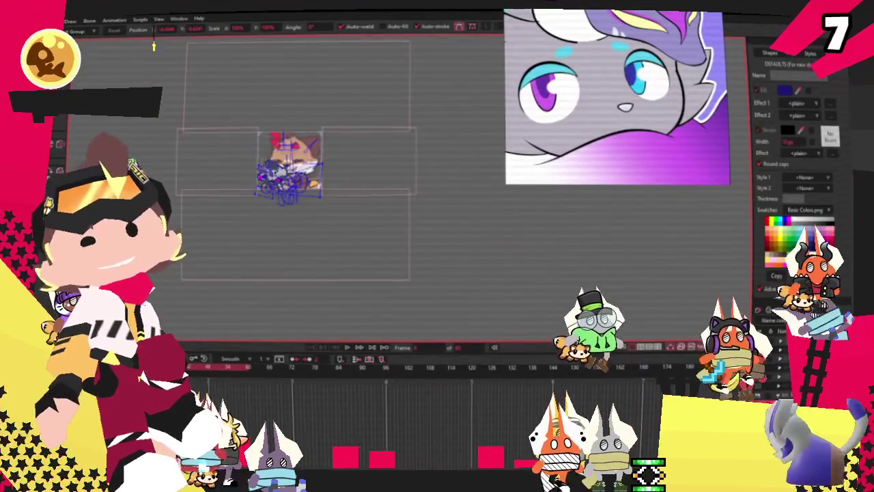
pyautogui.scroll(2, 238, 150)
pyautogui.scroll(3, 238, 151)
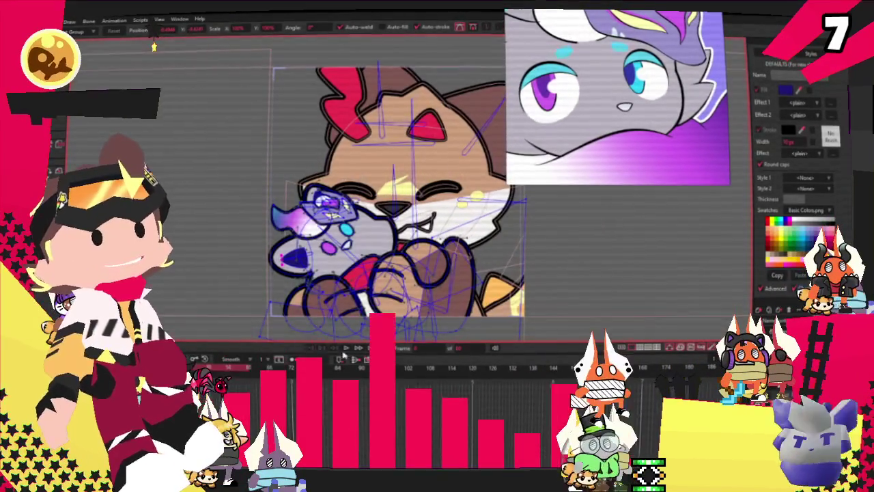
# Play the hug animation on the timeline to preview it.
pyautogui.click(346, 348)
pyautogui.scroll(2, 341, 226)
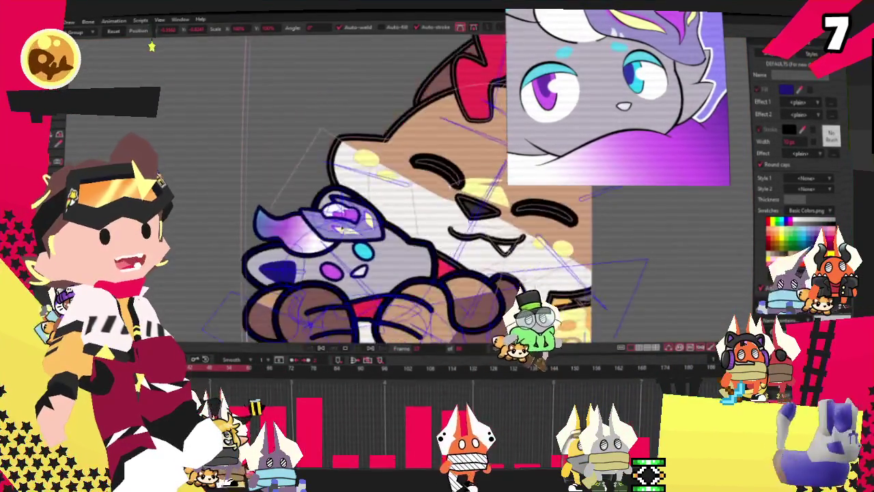
pyautogui.scroll(2, 341, 226)
pyautogui.scroll(2, 339, 228)
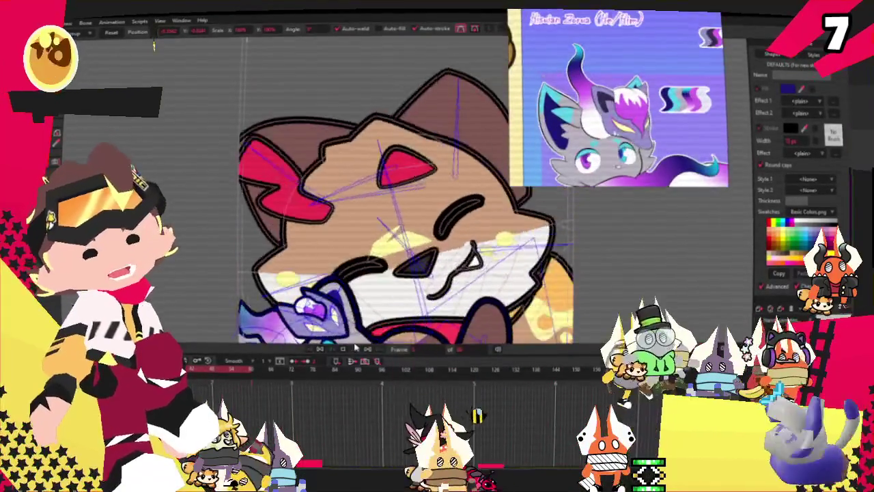
pyautogui.hotkey('alt', 's')
# Select the fox's face layer and the purple gradient tuft on its head.
pyautogui.press('2')
pyautogui.press('2')
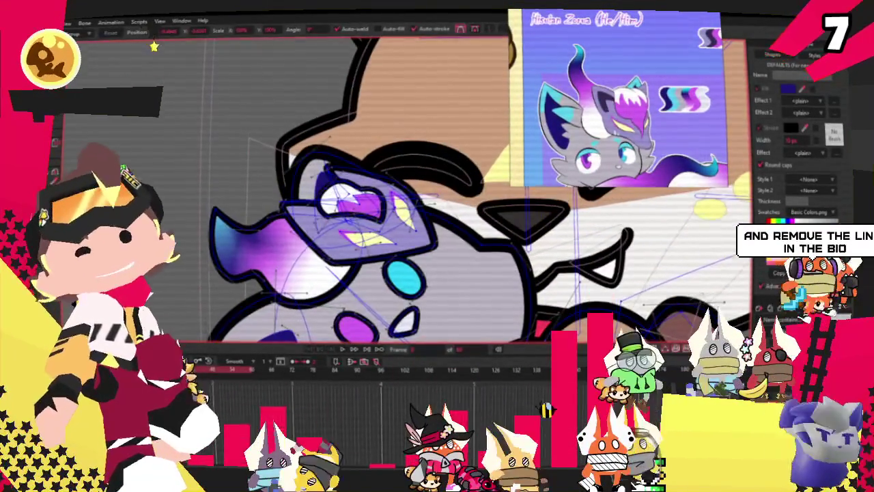
pyautogui.click(309, 318)
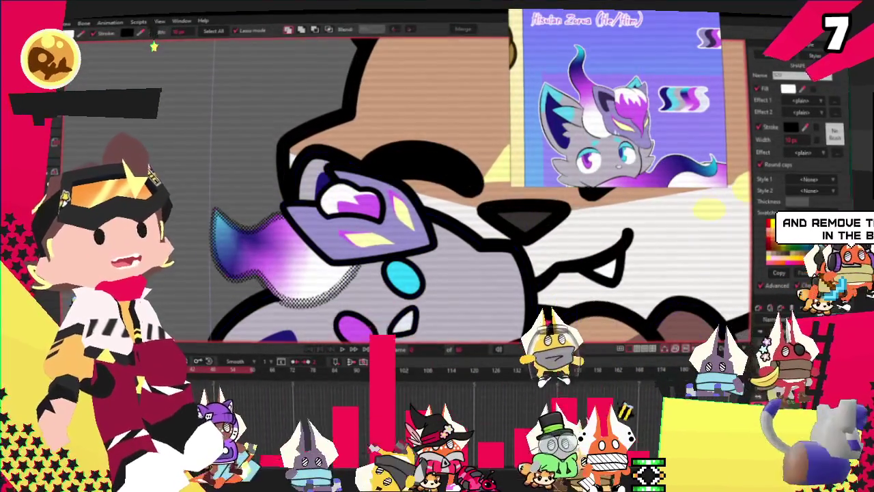
pyautogui.scroll(2, 153, 47)
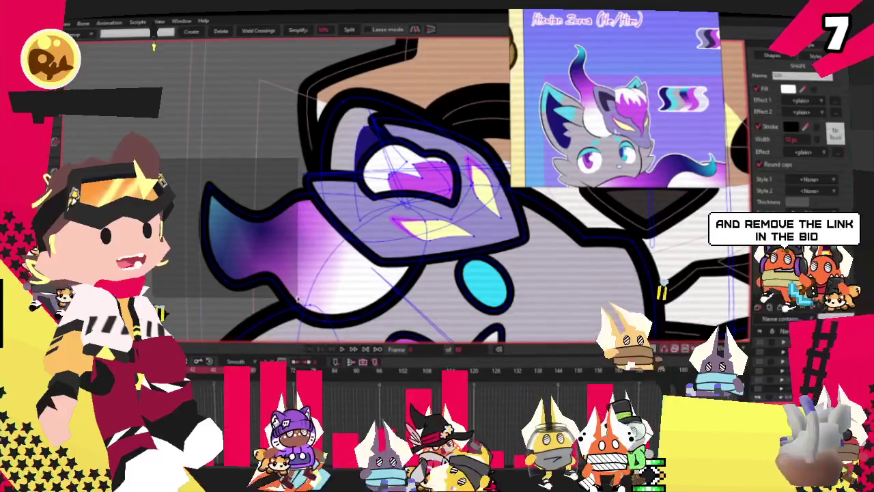
pyautogui.click(310, 219)
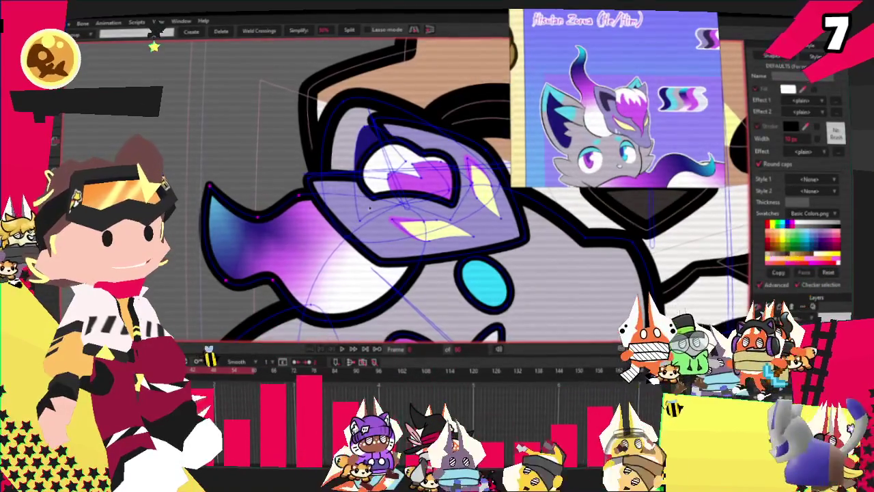
pyautogui.scroll(2, 347, 158)
pyautogui.scroll(-1, 347, 158)
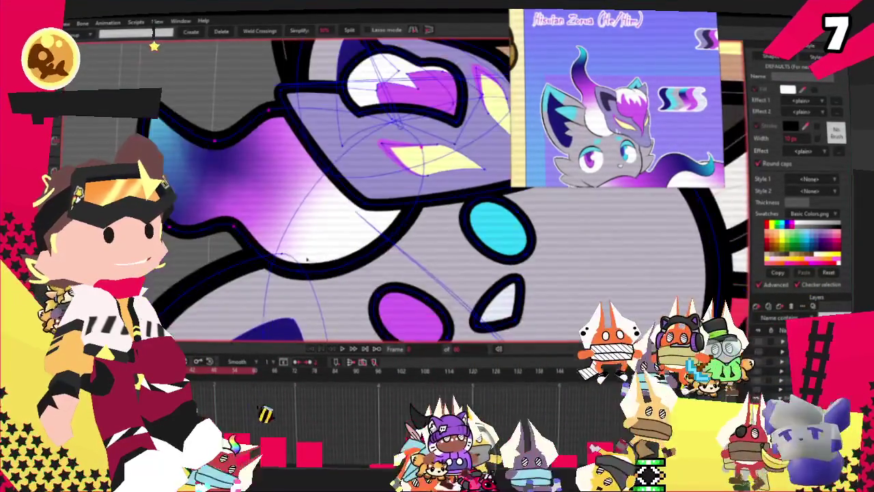
pyautogui.press('g')
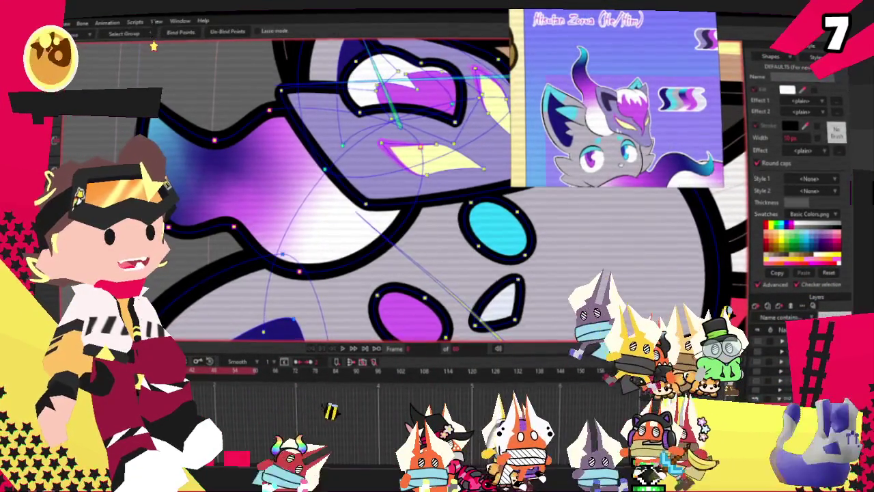
pyautogui.press('n')
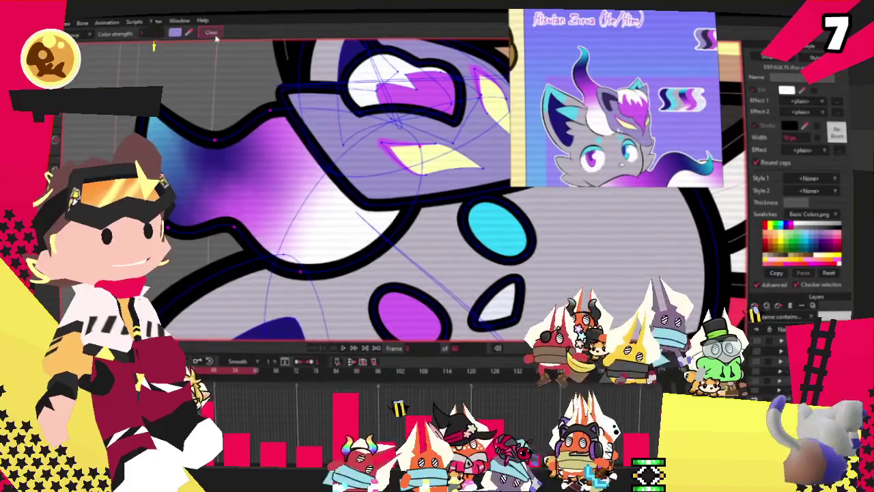
pyautogui.scroll(-2, 260, 122)
# Zoom in on the fox's face and draw a larger white tuft shape on its head.
pyautogui.scroll(-2, 261, 121)
pyautogui.scroll(-2, 260, 122)
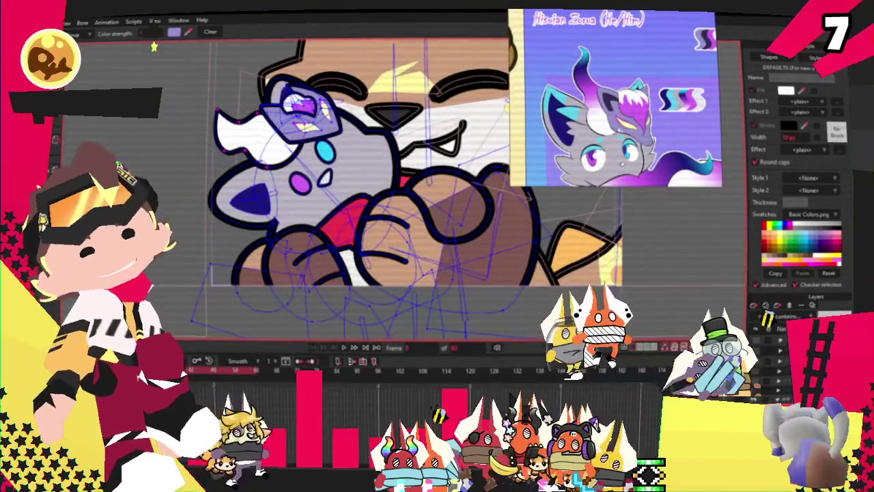
pyautogui.press('z')
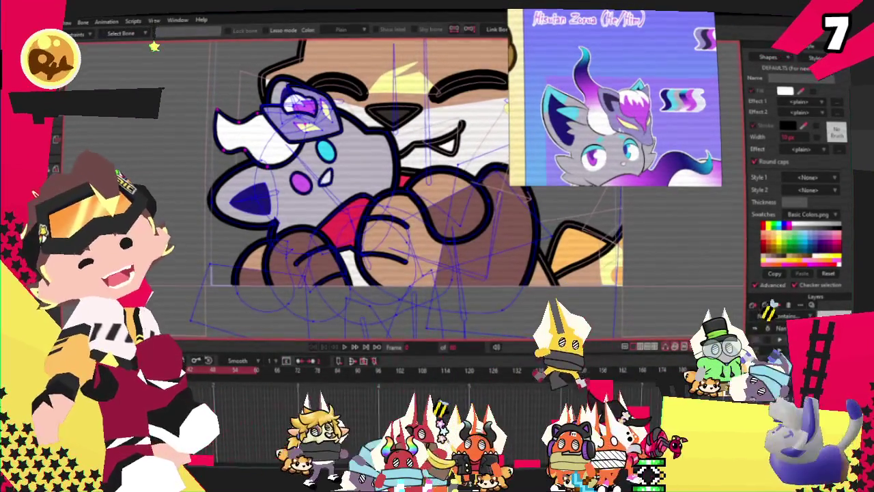
pyautogui.press('q')
pyautogui.scroll(-2, 360, 144)
pyautogui.scroll(-1, 360, 144)
pyautogui.scroll(2, 226, 118)
pyautogui.scroll(2, 289, 114)
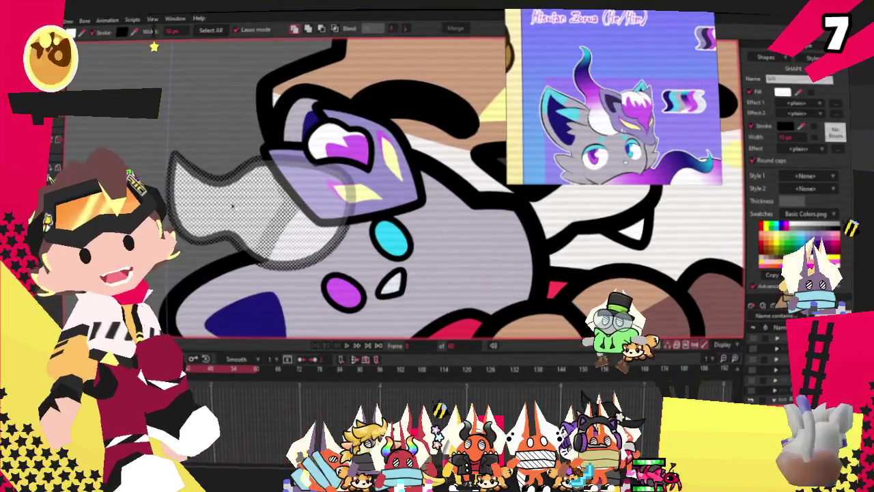
pyautogui.press('t')
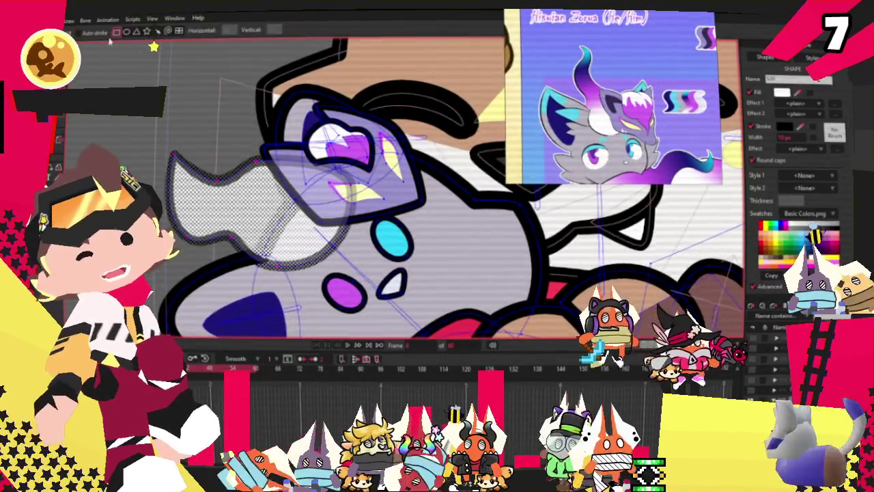
pyautogui.moveTo(213, 220); pyautogui.dragTo(177, 164)
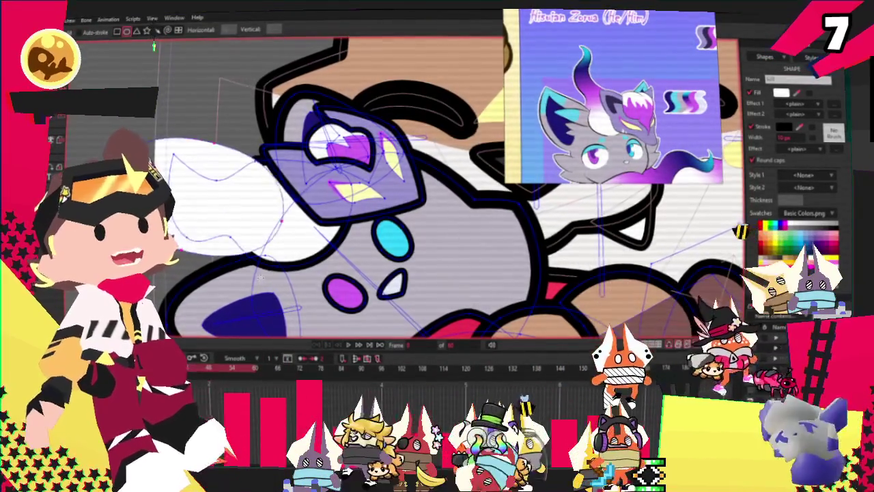
pyautogui.press('g')
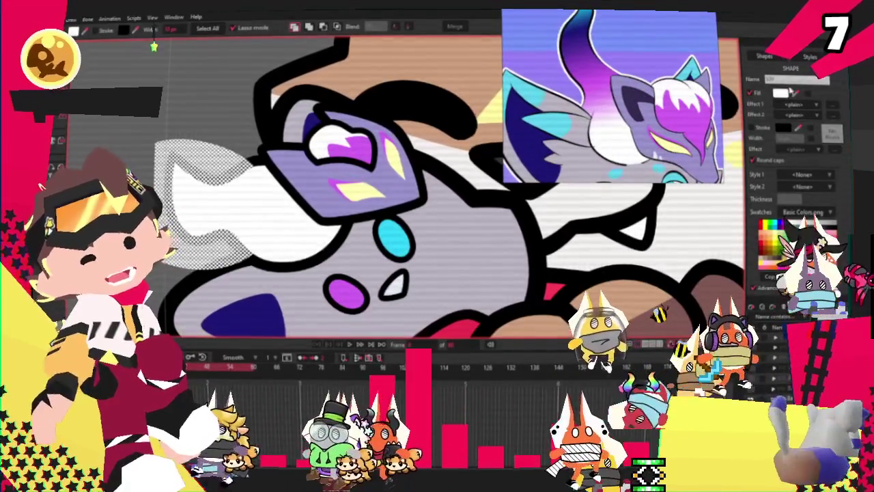
# Fill the white tuft on the fox's head with magenta.
pyautogui.click(600, 82)
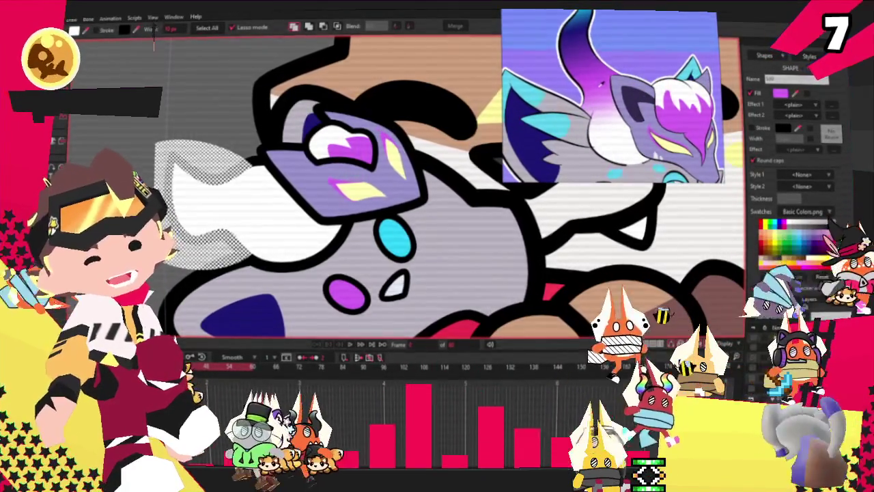
pyautogui.click(154, 46)
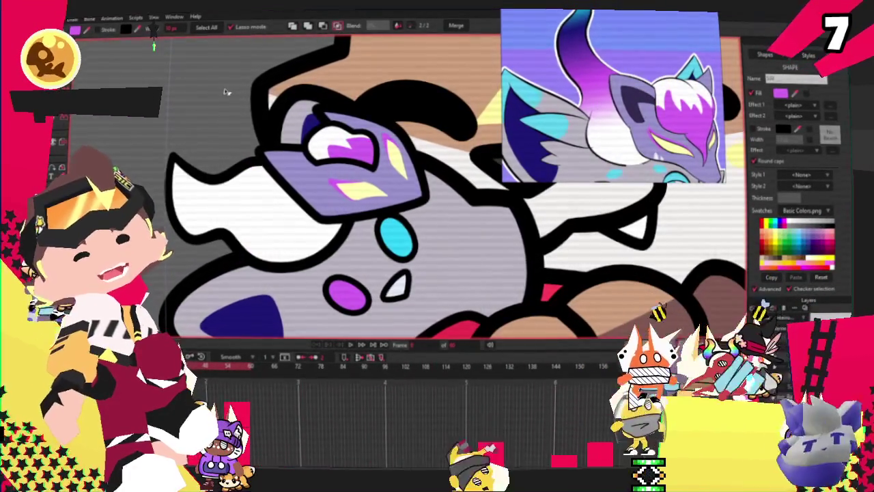
pyautogui.press('t')
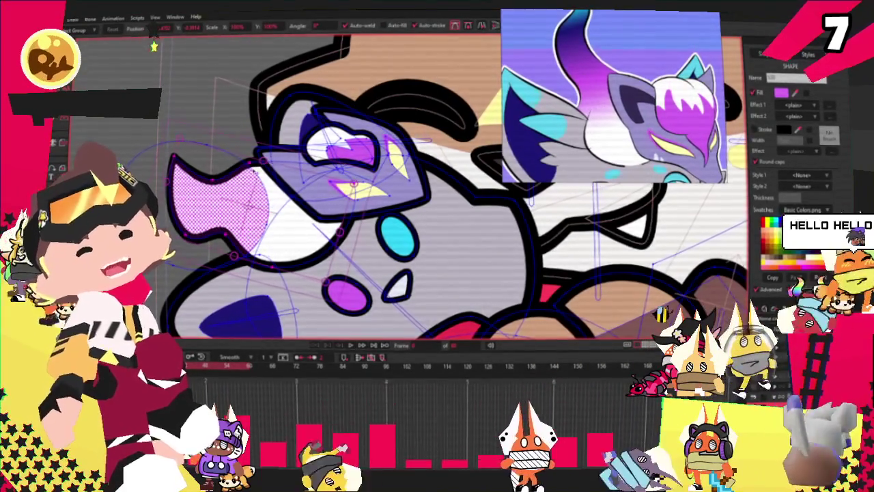
pyautogui.click(194, 146)
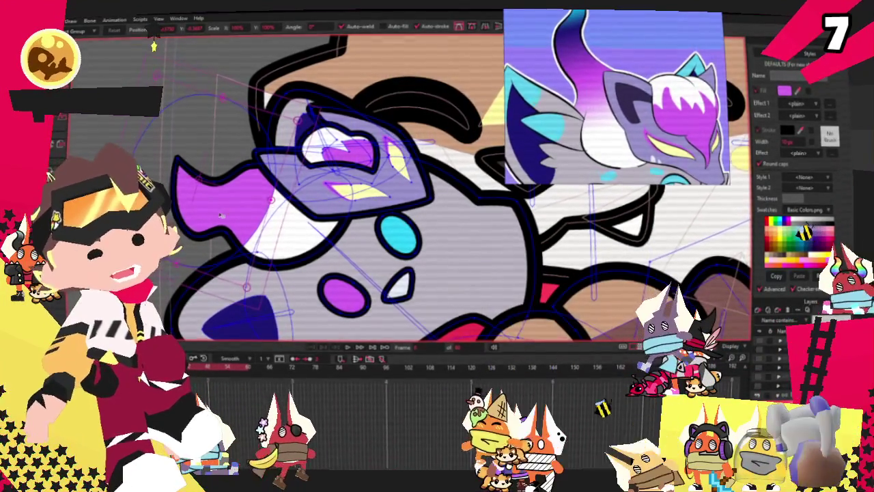
# Refine the magenta tuft's points and curve smoothness with Transform Points and Curvature.
pyautogui.scroll(2, 267, 204)
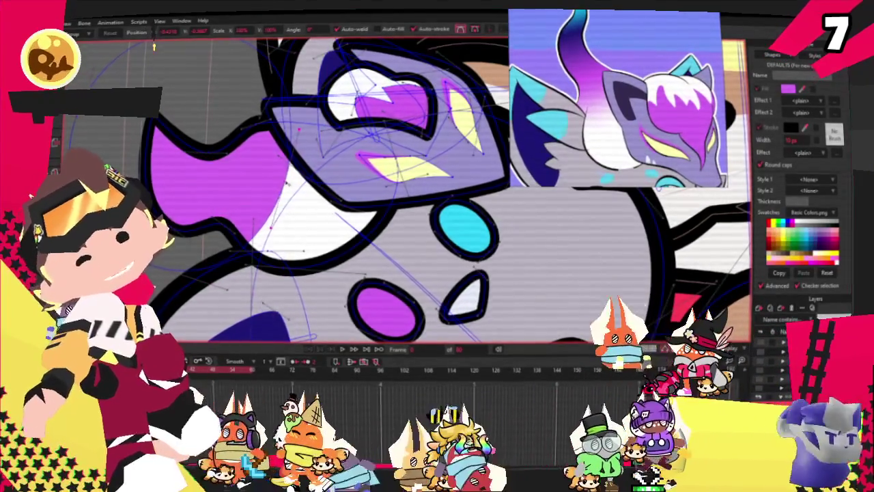
pyautogui.scroll(-3, 383, 191)
pyautogui.scroll(1, 382, 191)
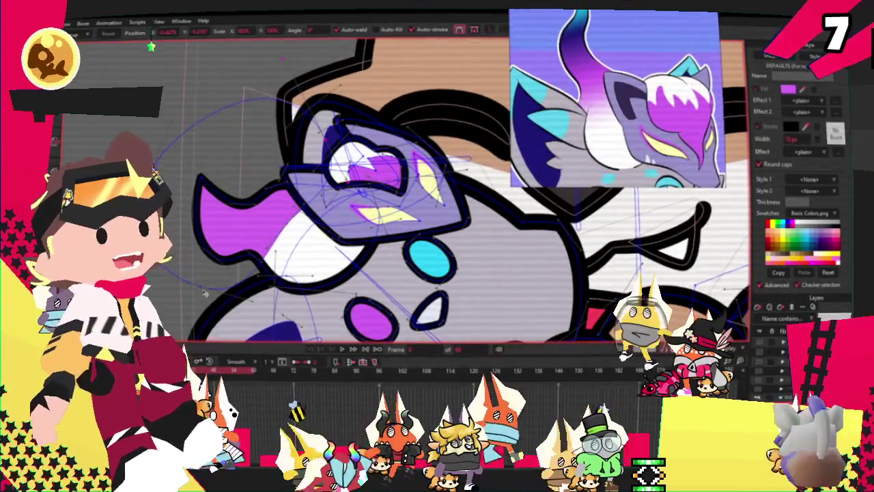
pyautogui.scroll(2, 263, 198)
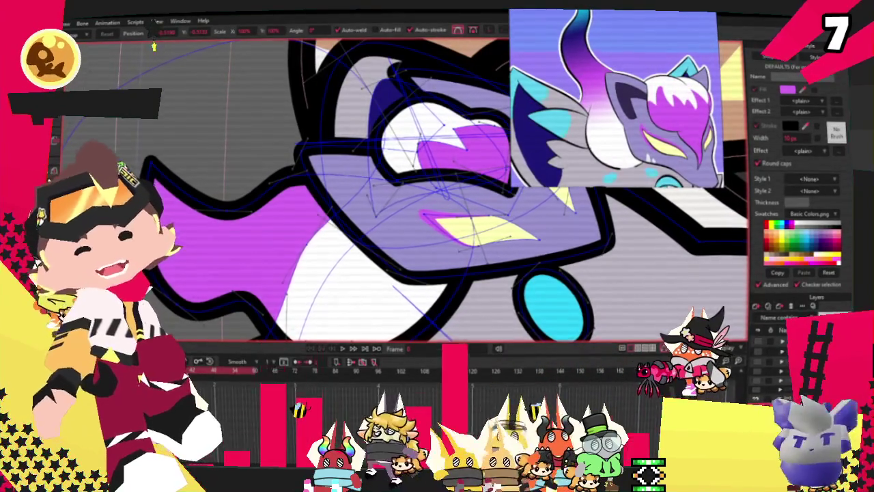
pyautogui.press('c')
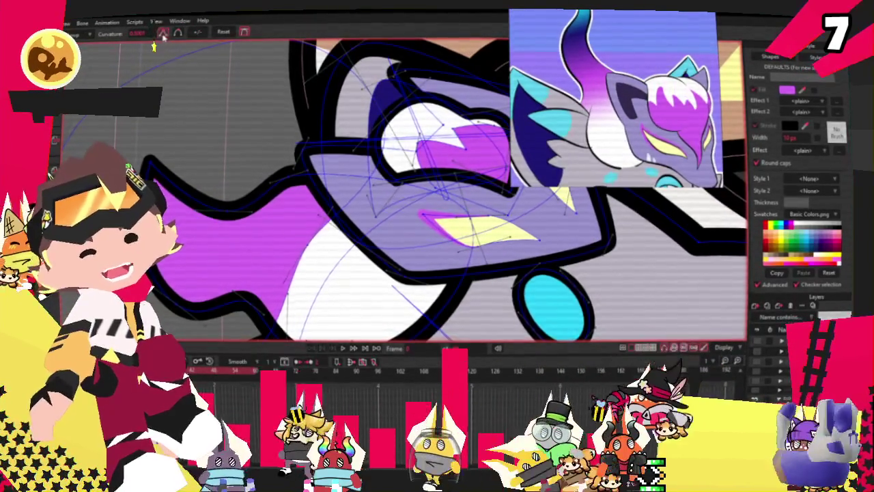
pyautogui.scroll(-2, 351, 110)
pyautogui.scroll(1, 354, 100)
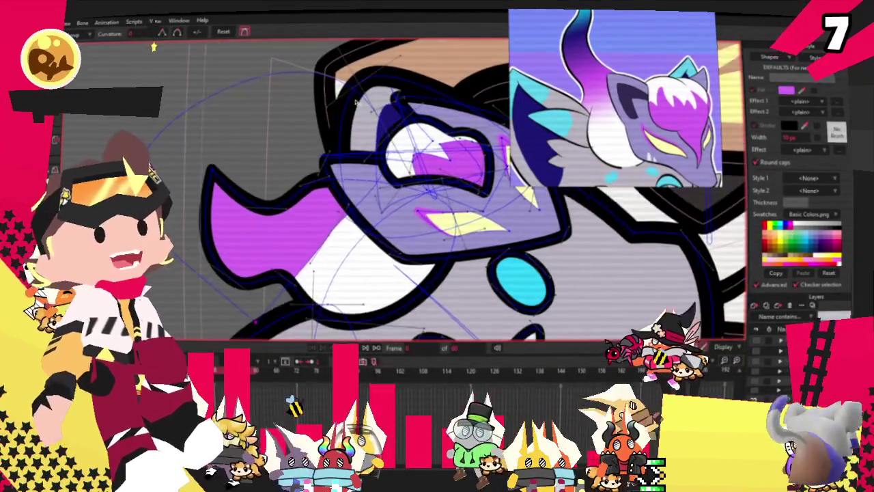
pyautogui.press('q')
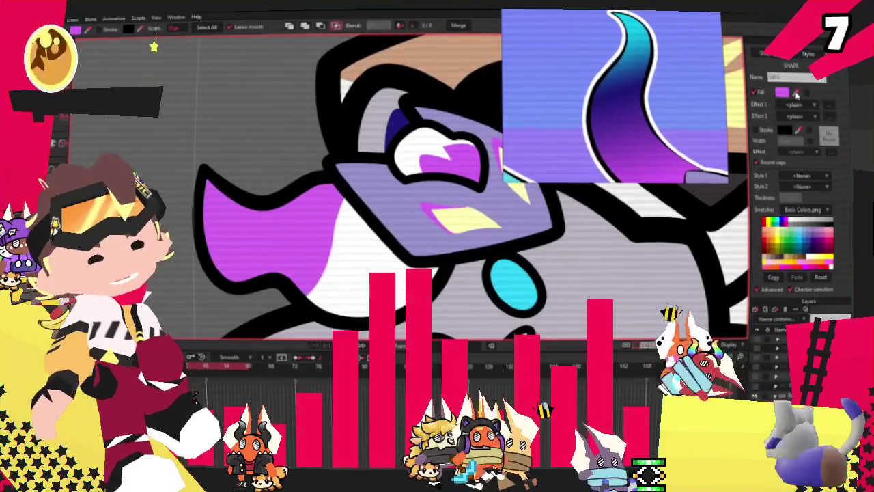
# Fill the tuft's left lobe with violet.
pyautogui.click(241, 164)
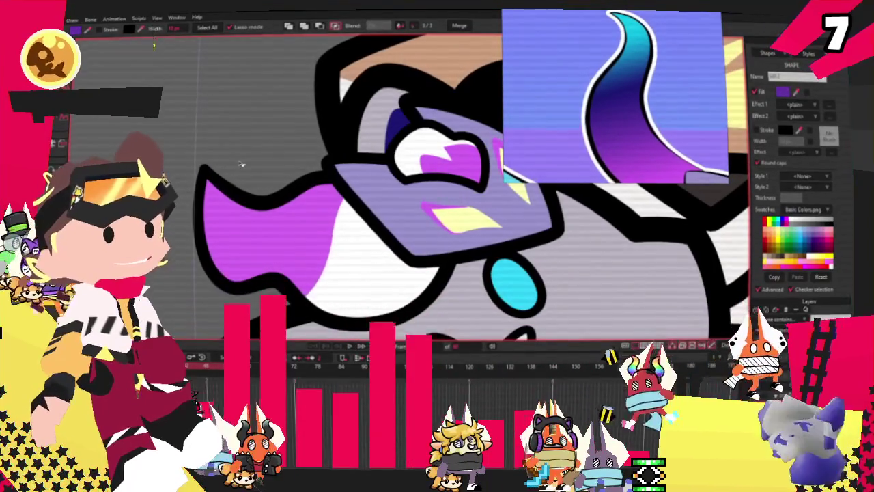
pyautogui.click(225, 205)
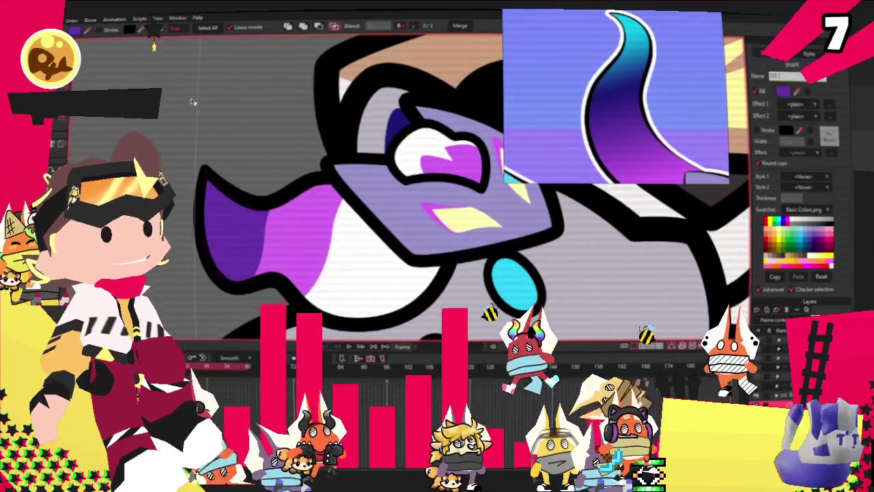
pyautogui.scroll(-3, 207, 101)
# Add and reshape a small cyan accent at the tuft's tip.
pyautogui.press('t')
pyautogui.scroll(3, 232, 143)
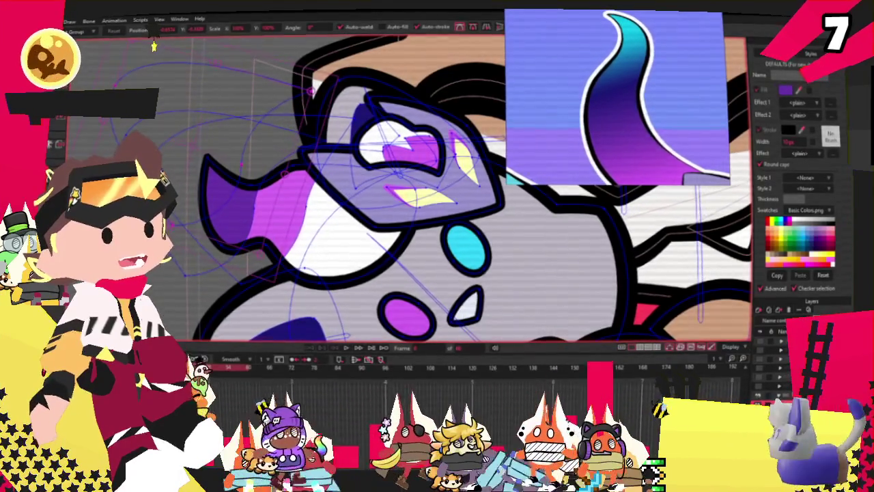
pyautogui.press('g')
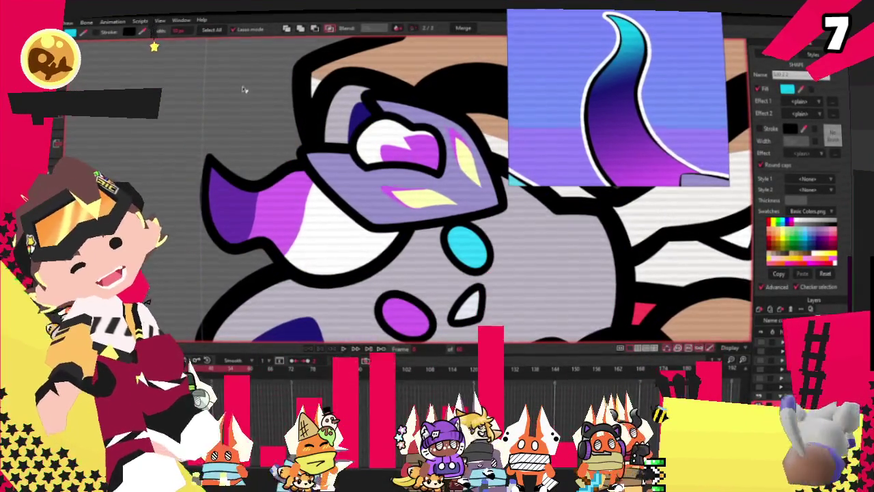
pyautogui.press('t')
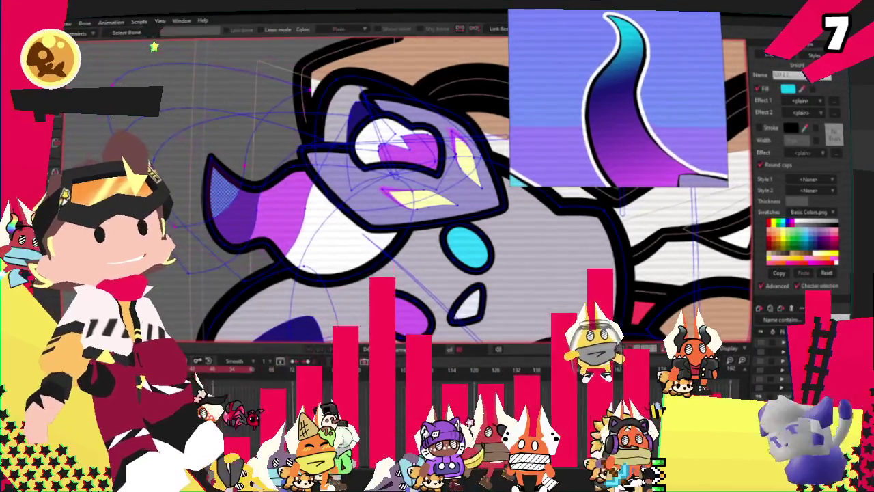
pyautogui.press('g')
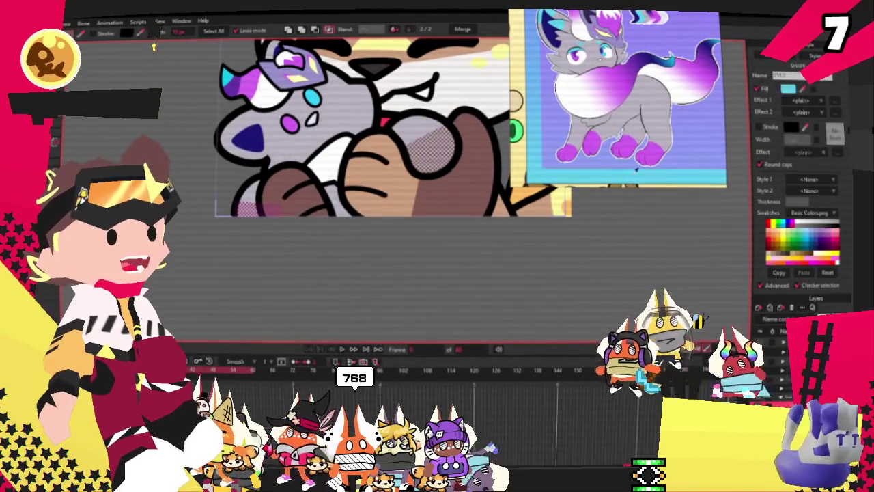
pyautogui.scroll(-2, 343, 135)
pyautogui.scroll(-1, 344, 140)
# Zoom out to the whole frame and preview the lion-hugs-fox animation playback.
pyautogui.scroll(-1, 348, 145)
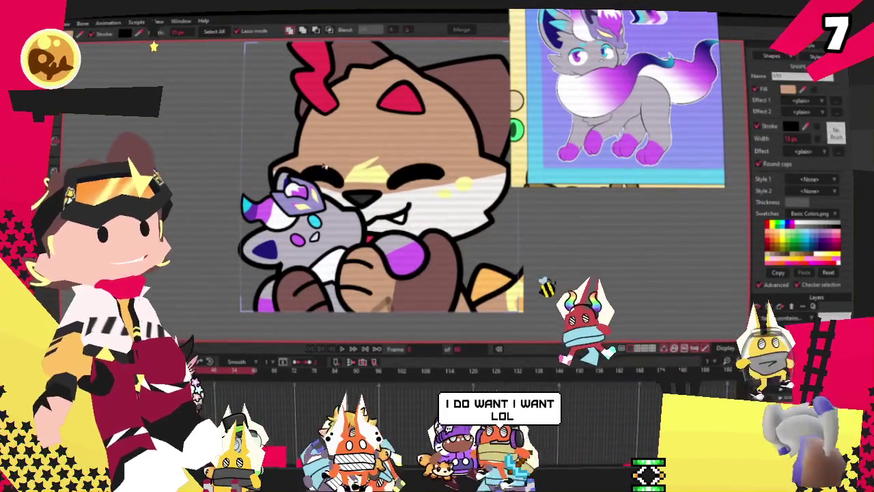
pyautogui.click(345, 349)
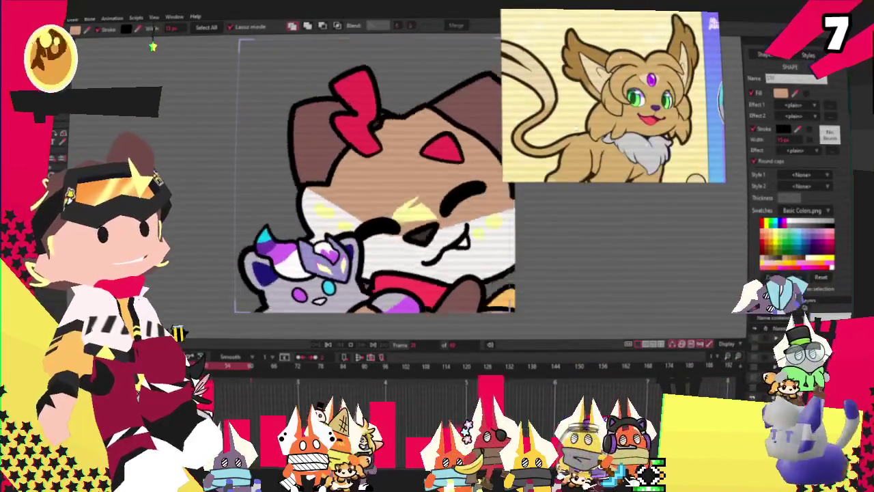
pyautogui.scroll(2, 393, 161)
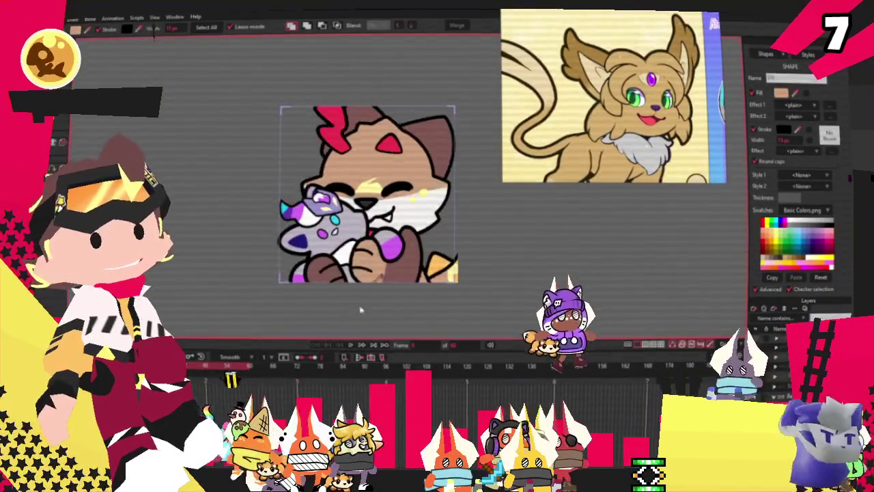
pyautogui.scroll(2, 393, 161)
pyautogui.click(155, 46)
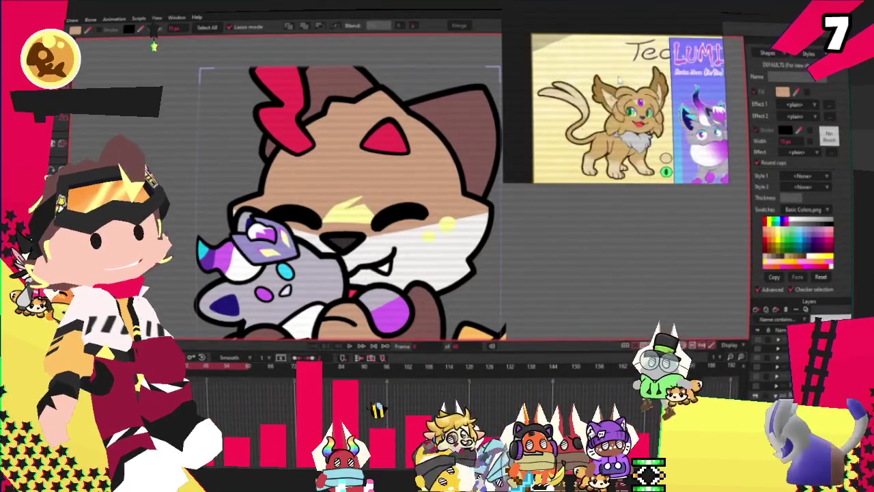
pyautogui.scroll(2, 515, 259)
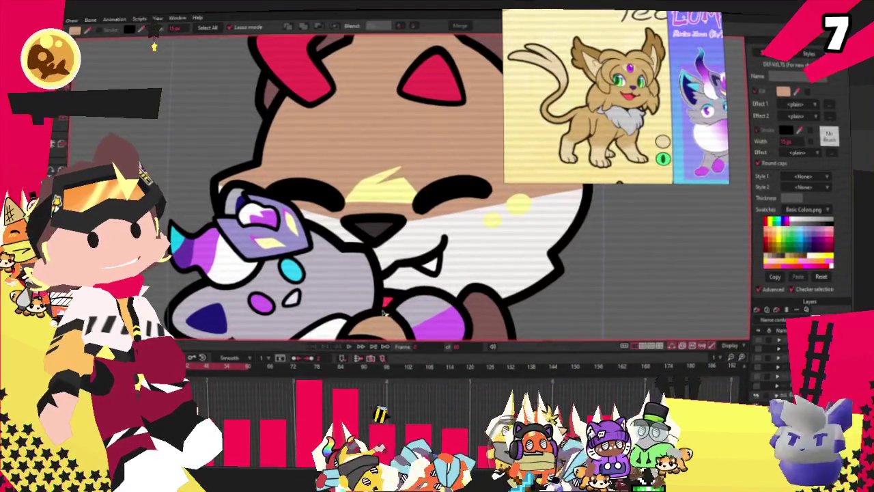
pyautogui.click(515, 260)
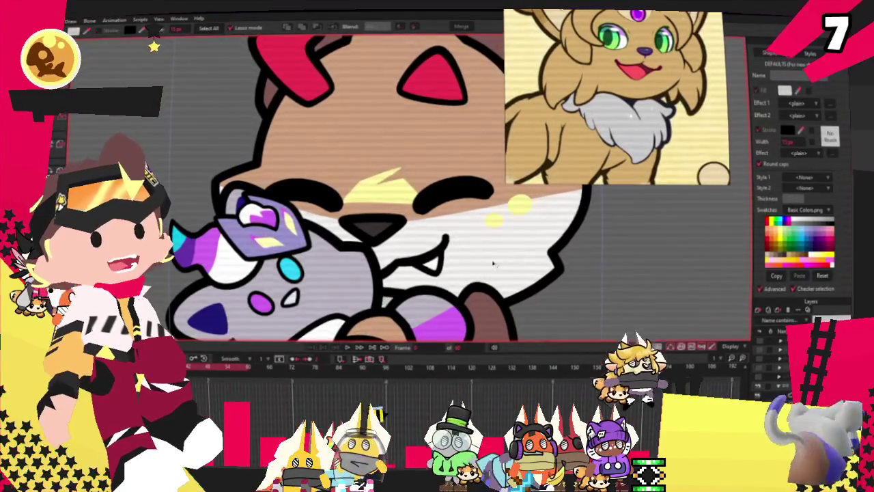
pyautogui.scroll(-3, 439, 215)
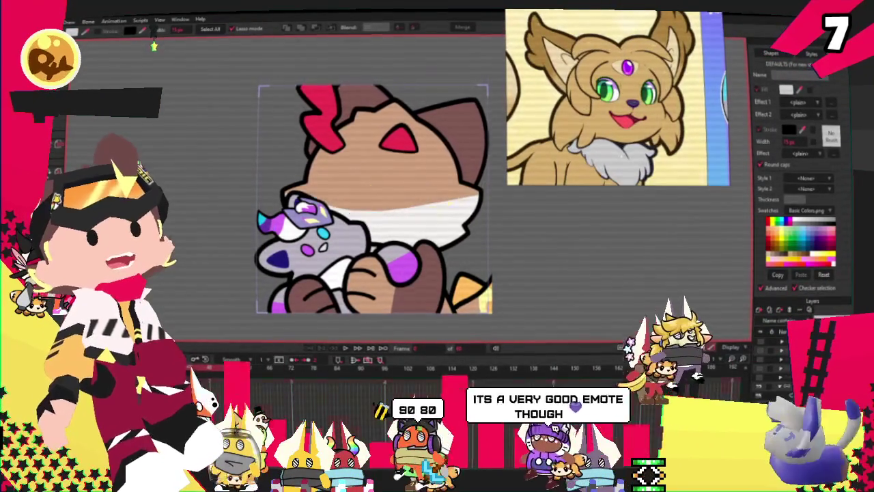
pyautogui.hotkey('ctrl', 'z')
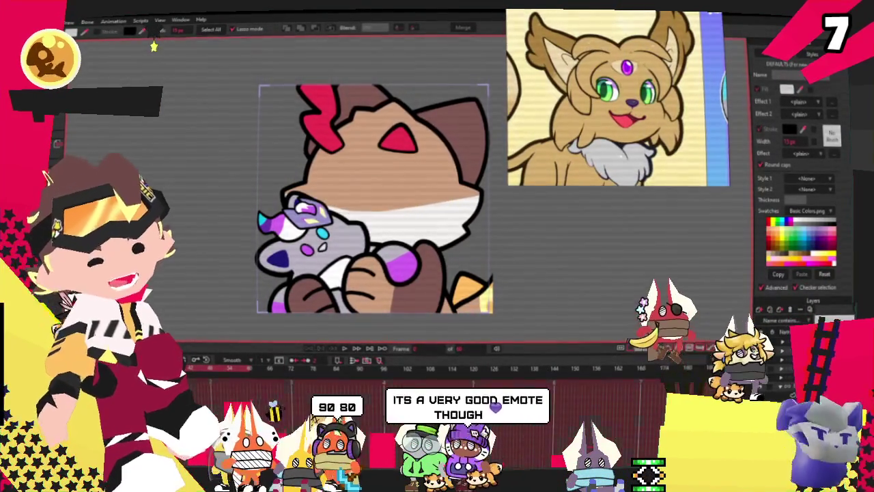
pyautogui.scroll(3, 392, 204)
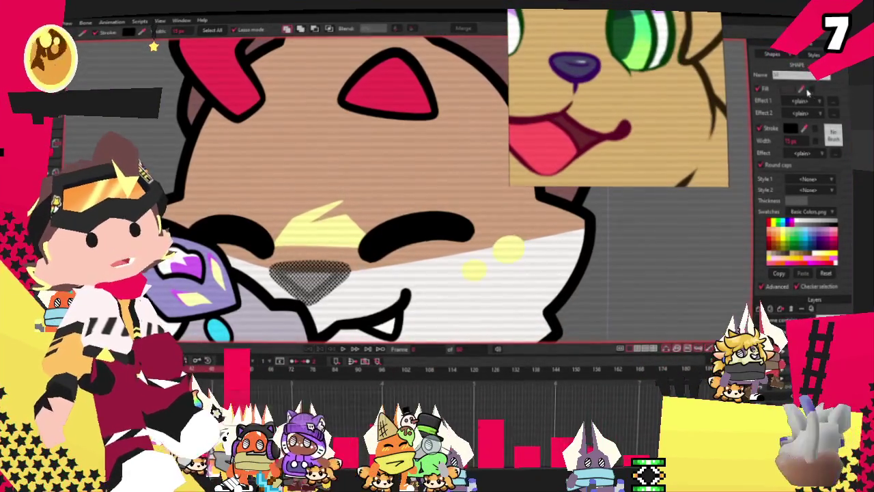
# Reshape the cat's right cheek outline lower with three point drags.
pyautogui.scroll(-3, 408, 220)
pyautogui.scroll(3, 407, 220)
pyautogui.scroll(2, 407, 221)
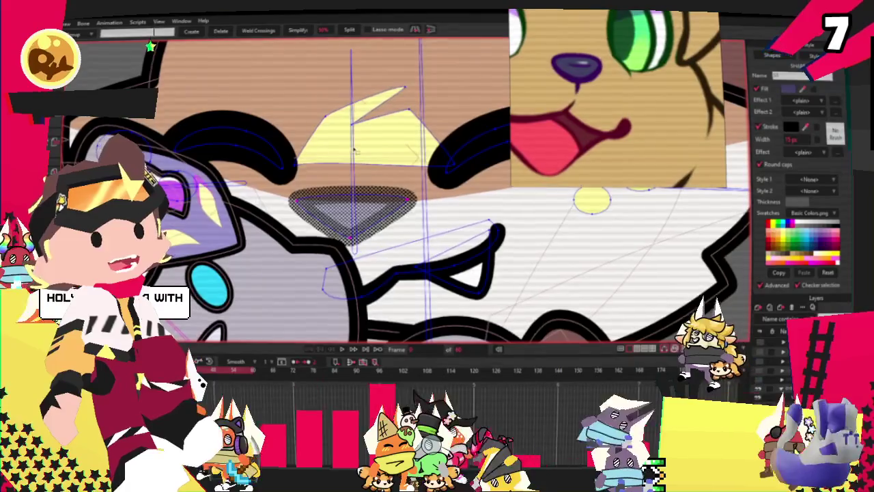
pyautogui.scroll(-3, 351, 205)
pyautogui.scroll(3, 463, 241)
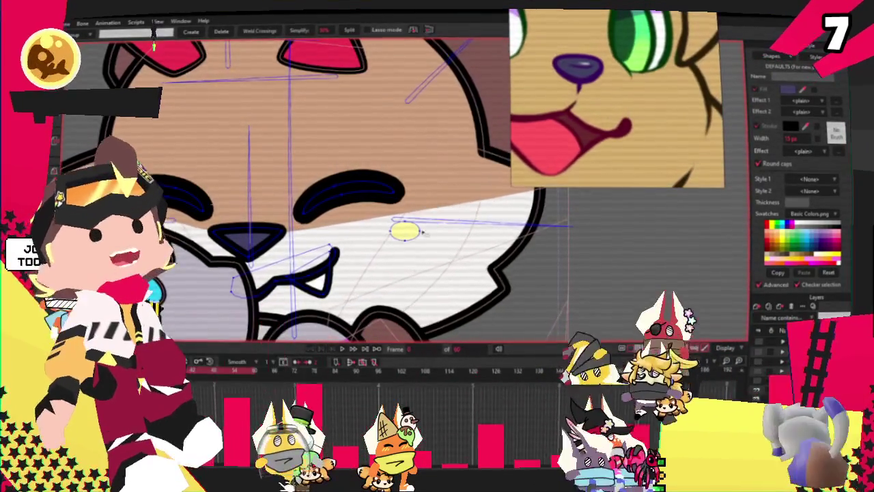
pyautogui.hscroll(-3, 190, 181)
pyautogui.scroll(2, 318, 224)
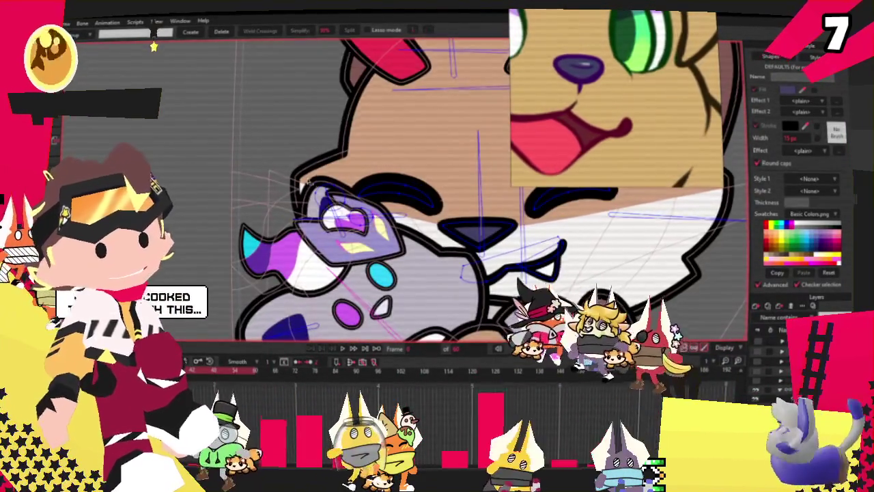
pyautogui.scroll(2, 317, 223)
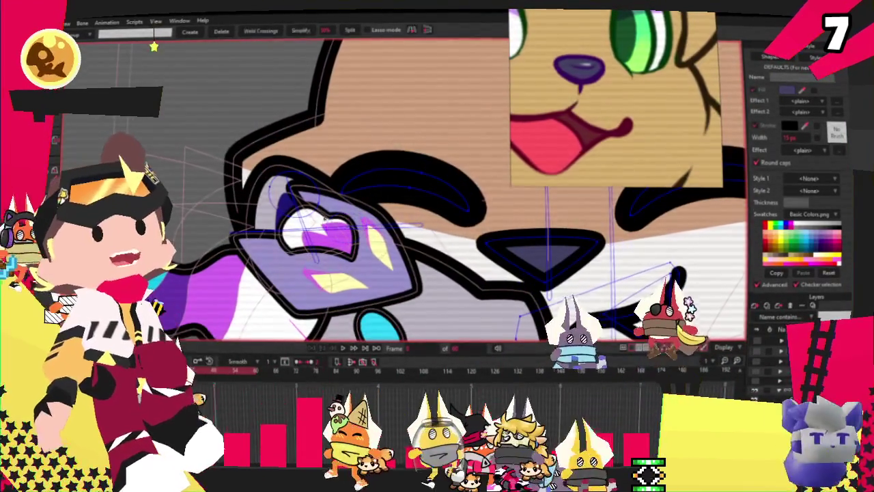
pyautogui.scroll(-3, 319, 224)
pyautogui.scroll(-2, 319, 223)
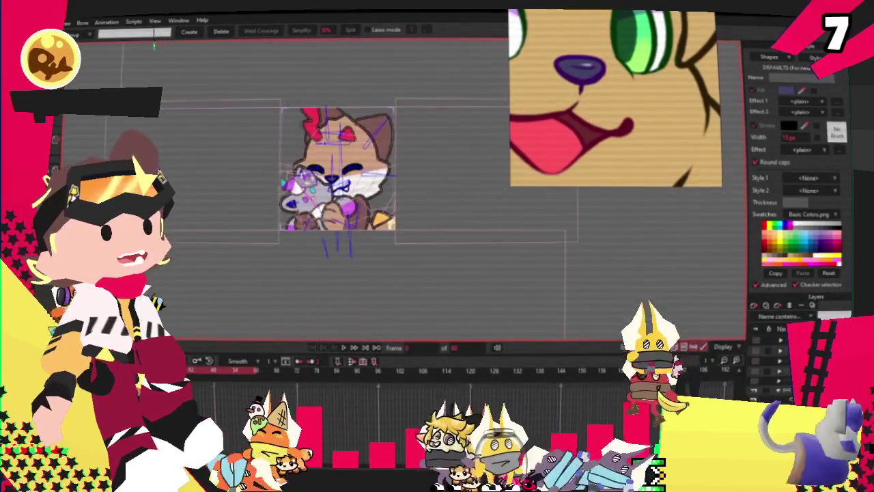
pyautogui.scroll(4, 305, 137)
pyautogui.scroll(-2, 305, 137)
pyautogui.scroll(1, 336, 196)
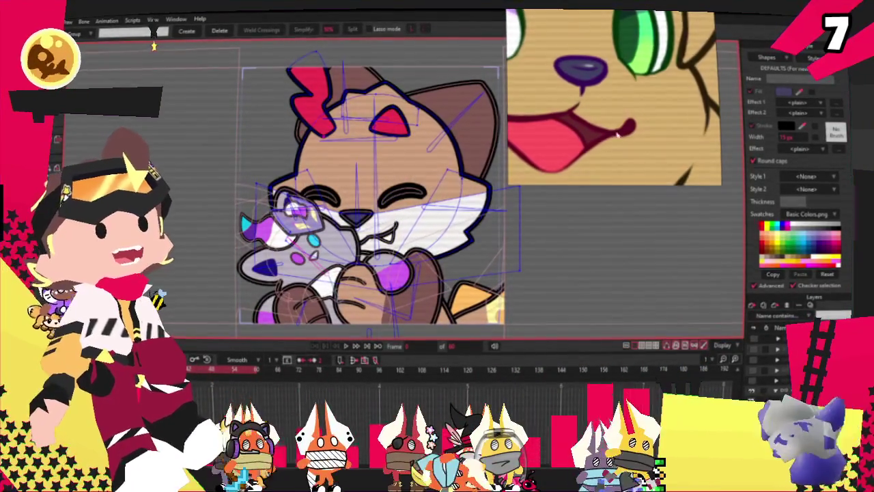
pyautogui.scroll(2, 352, 163)
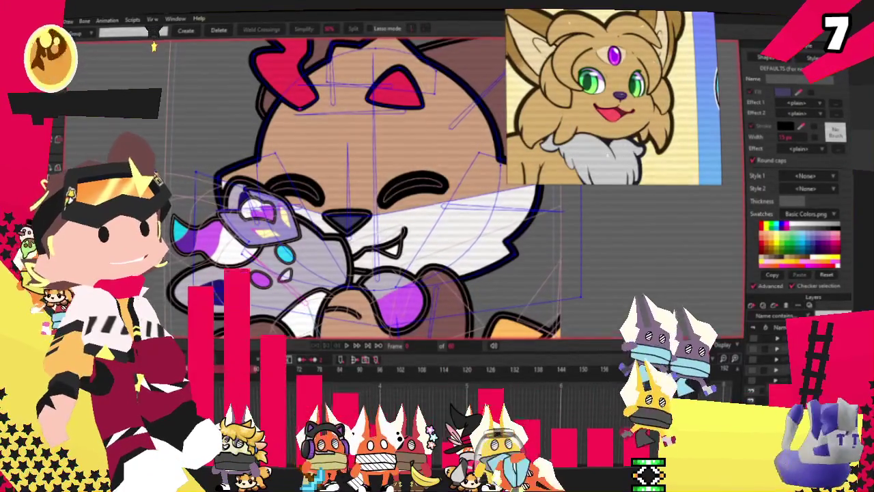
pyautogui.scroll(-2, 307, 149)
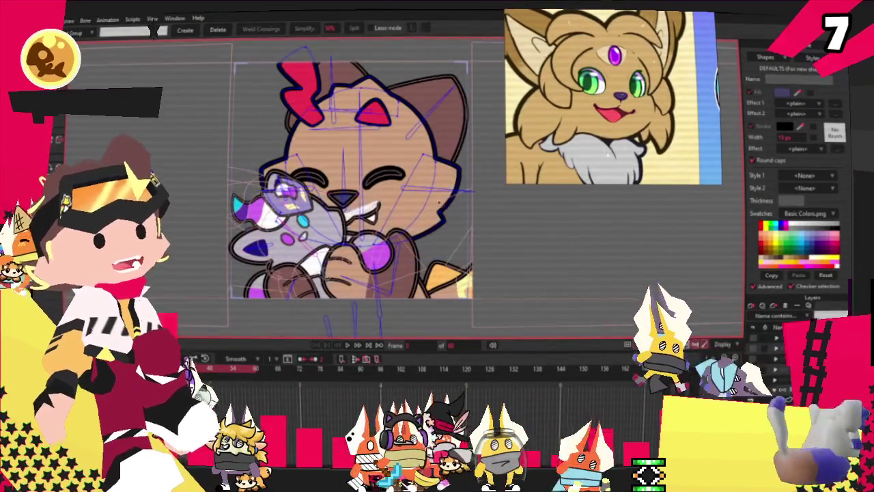
pyautogui.scroll(2, 434, 208)
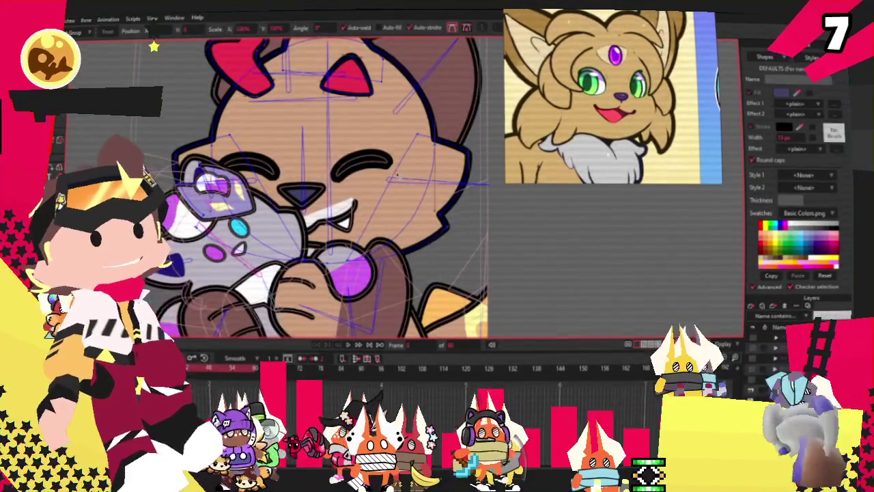
pyautogui.scroll(2, 449, 229)
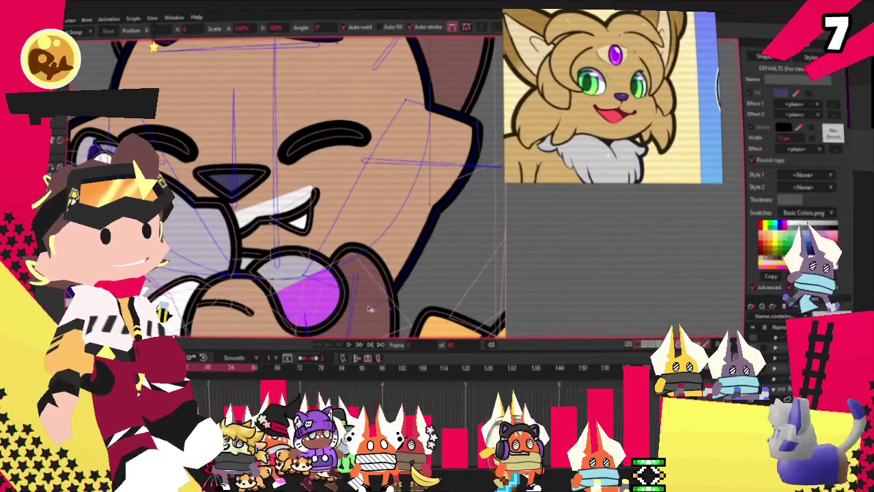
pyautogui.moveTo(429, 219); pyautogui.dragTo(430, 299)
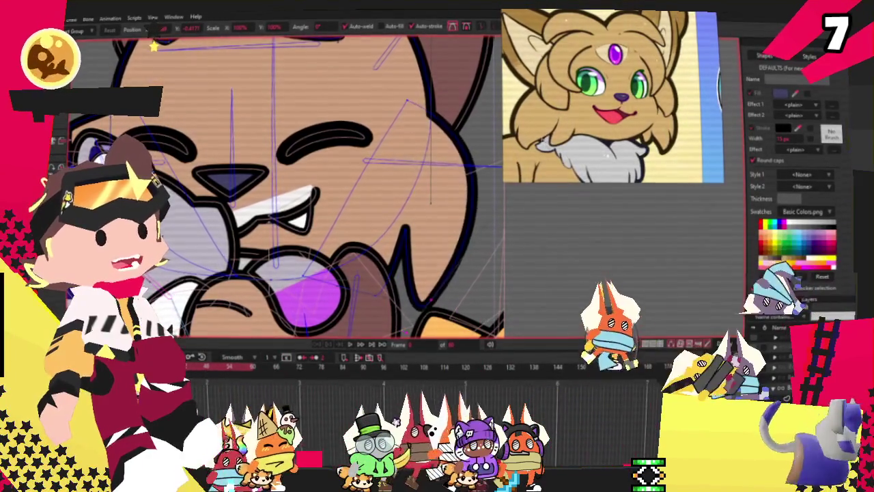
pyautogui.moveTo(444, 286)
pyautogui.mouseDown()
pyautogui.moveTo(471, 275)
pyautogui.moveTo(461, 289)
pyautogui.moveTo(402, 273)
pyautogui.mouseUp()
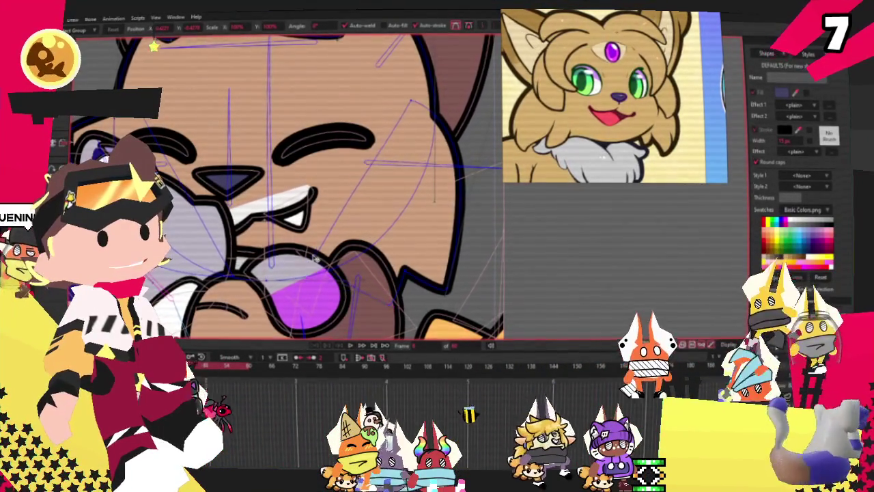
pyautogui.moveTo(407, 201)
pyautogui.mouseDown()
pyautogui.moveTo(444, 276)
pyautogui.moveTo(424, 263)
pyautogui.mouseUp()
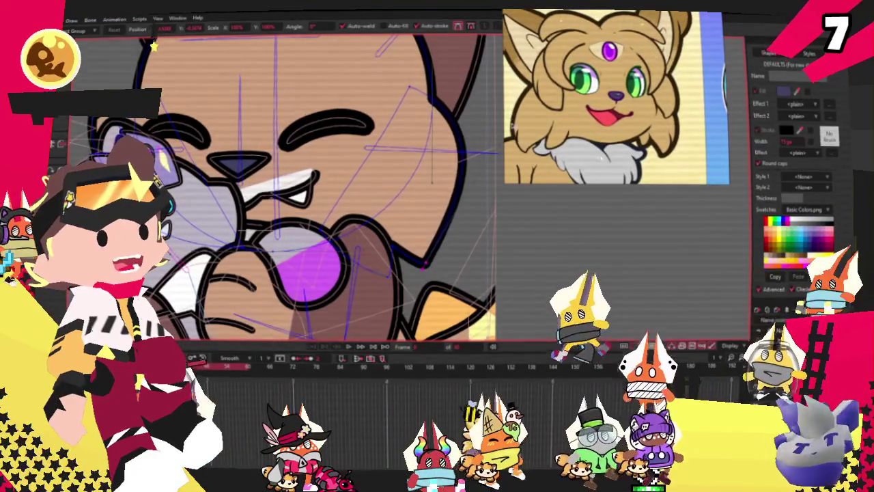
# Select the red inner-ear and tuft points on the cat's head with Select Points.
pyautogui.scroll(-2, 396, 158)
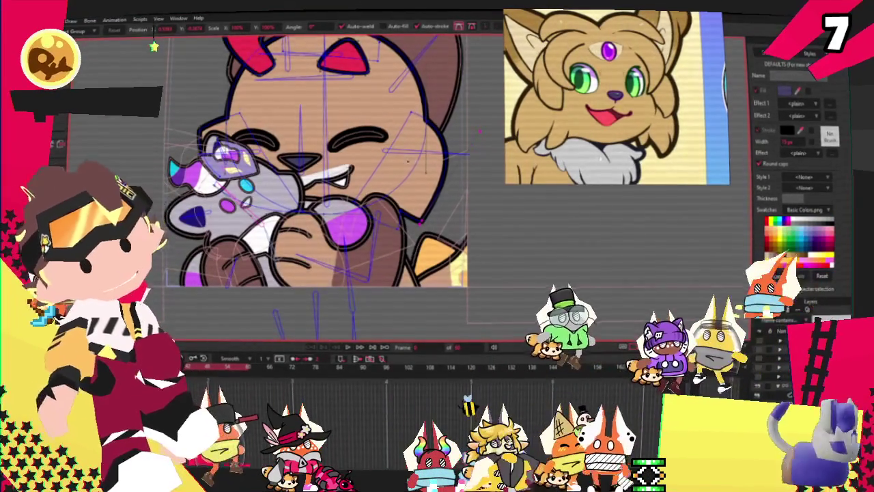
pyautogui.scroll(2, 376, 128)
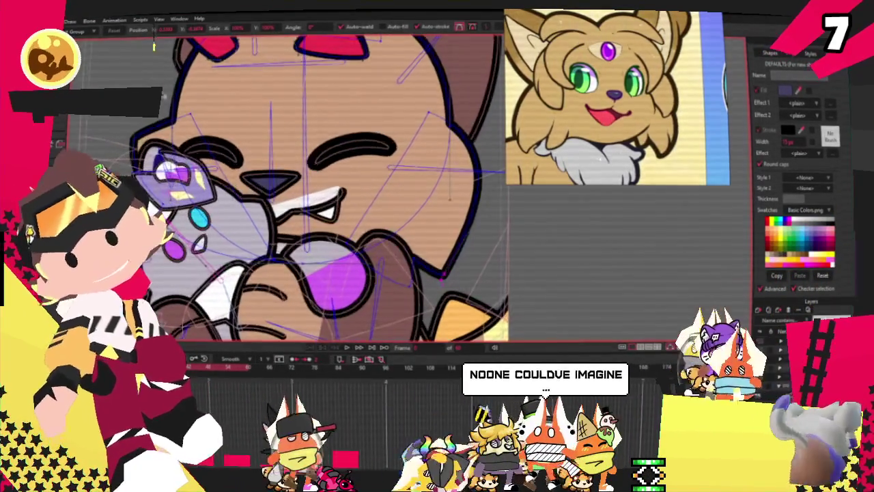
pyautogui.press('g')
pyautogui.scroll(-3, 266, 153)
pyautogui.scroll(2, 266, 153)
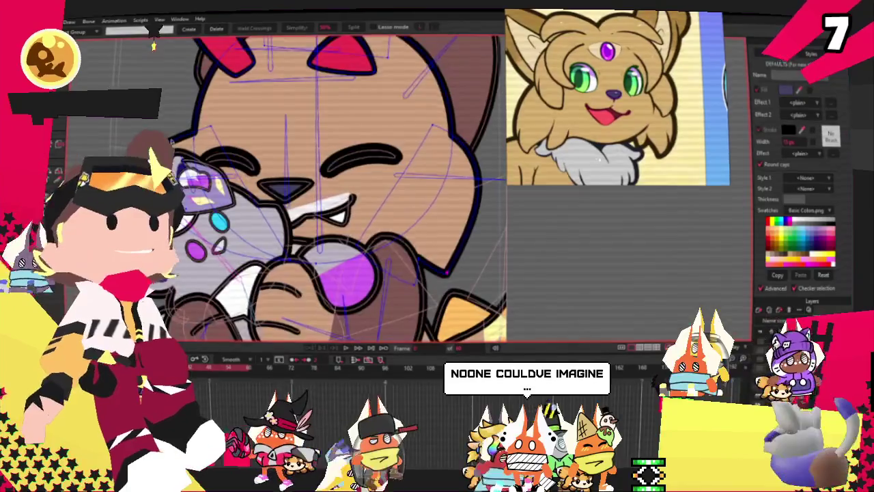
pyautogui.scroll(-3, 246, 102)
pyautogui.scroll(3, 227, 53)
pyautogui.scroll(-1, 227, 54)
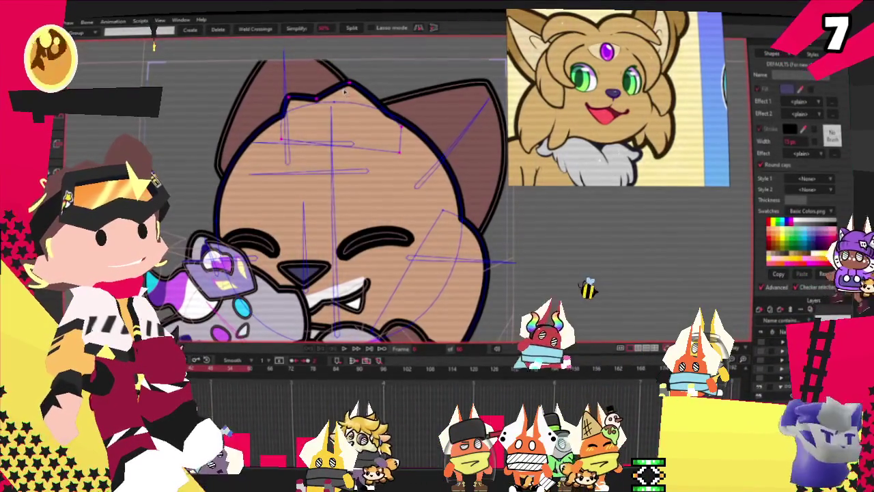
# Delete the selected head-top points and draw a rectangle over the head's upper left.
pyautogui.press('Delete')
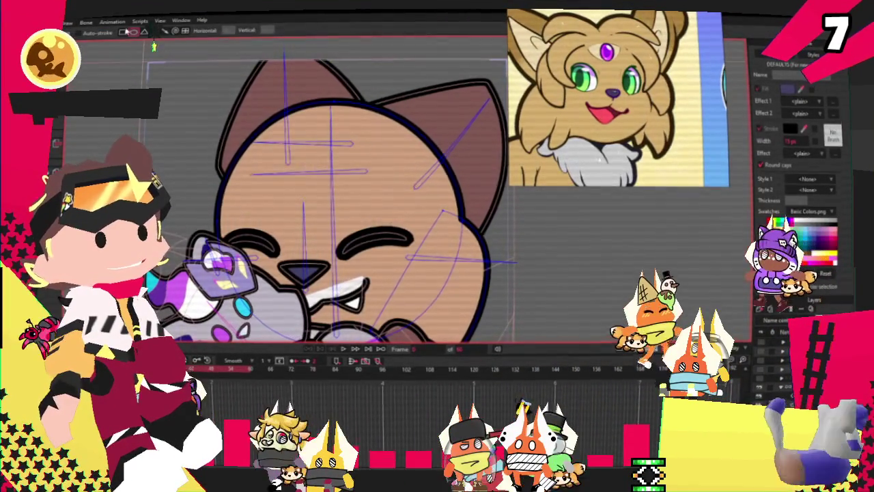
pyautogui.click(125, 32)
pyautogui.moveTo(168, 91); pyautogui.dragTo(294, 174)
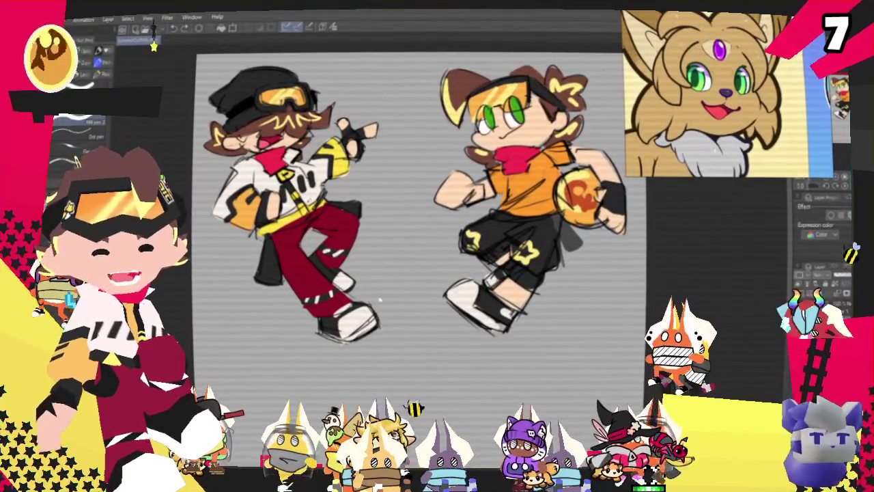
pyautogui.scroll(3, 236, 183)
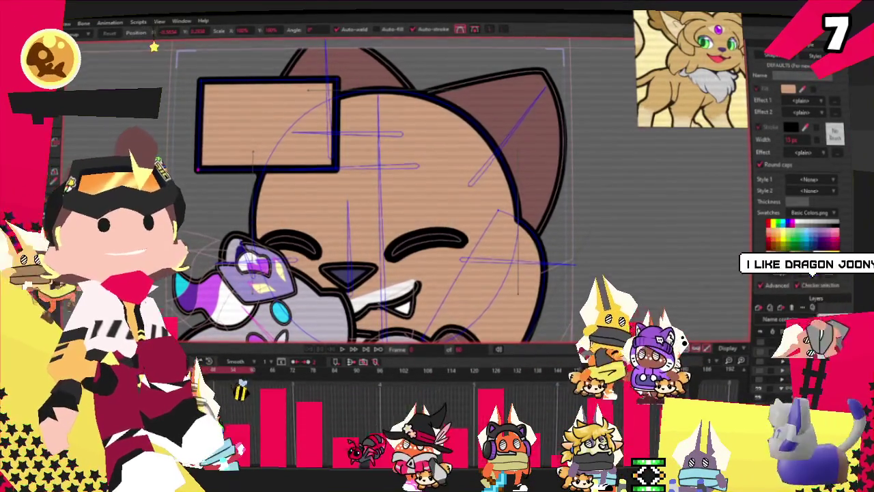
# Close the browser and select the cat's head and forehead rectangle for golden-tan recolouring.
pyautogui.moveTo(313, 17)
pyautogui.mouseDown()
pyautogui.moveTo(649, 155)
pyautogui.moveTo(556, 82)
pyautogui.mouseUp()
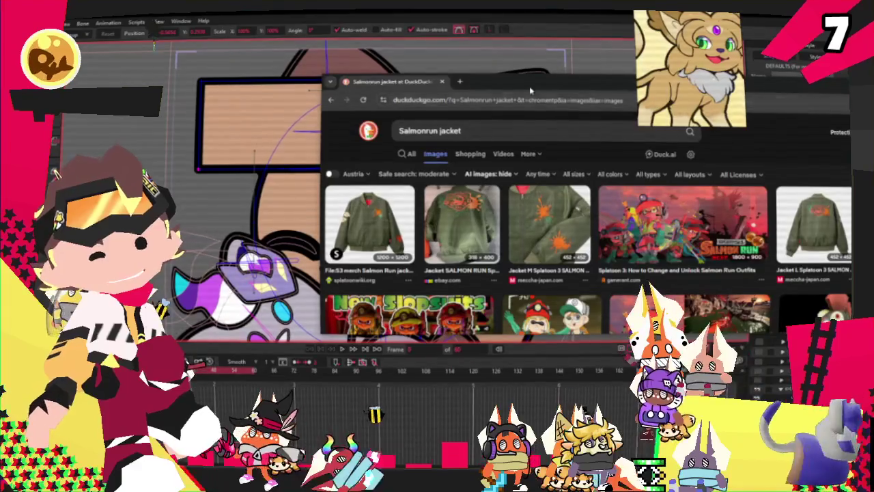
pyautogui.hotkey('ctrl', 'w')
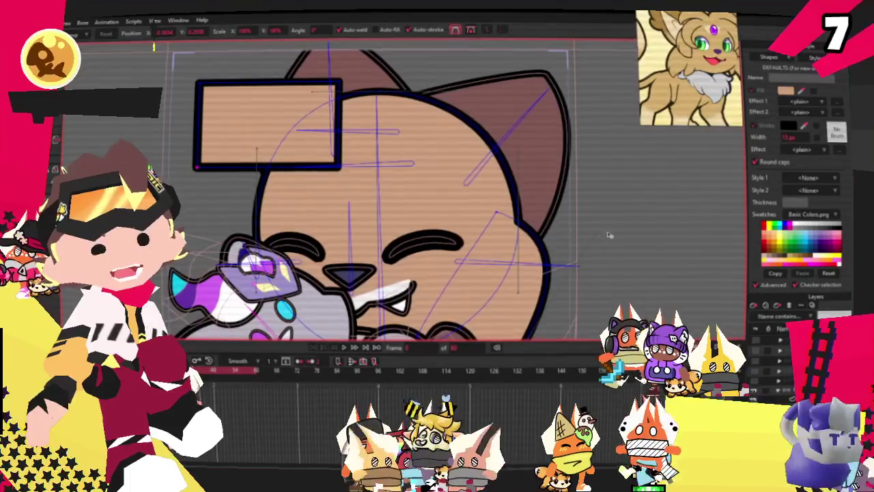
pyautogui.press('g')
pyautogui.scroll(2, 432, 158)
pyautogui.scroll(2, 481, 136)
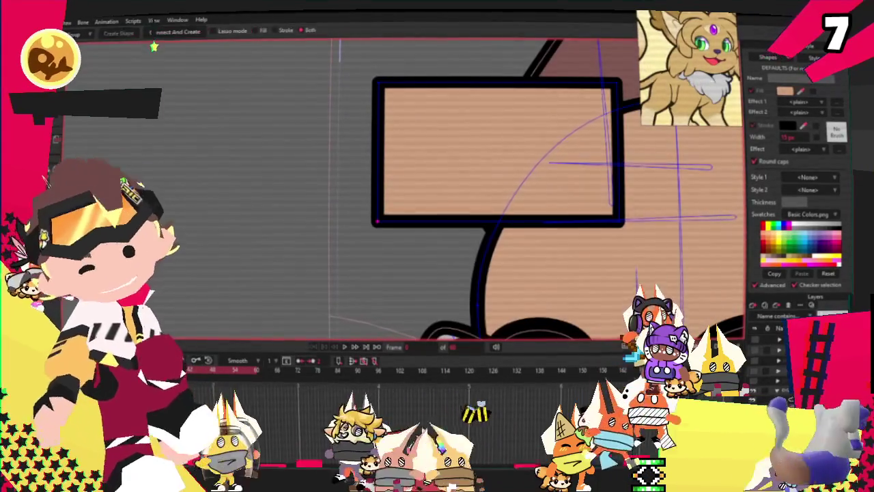
pyautogui.click(481, 136)
pyautogui.scroll(2, 527, 153)
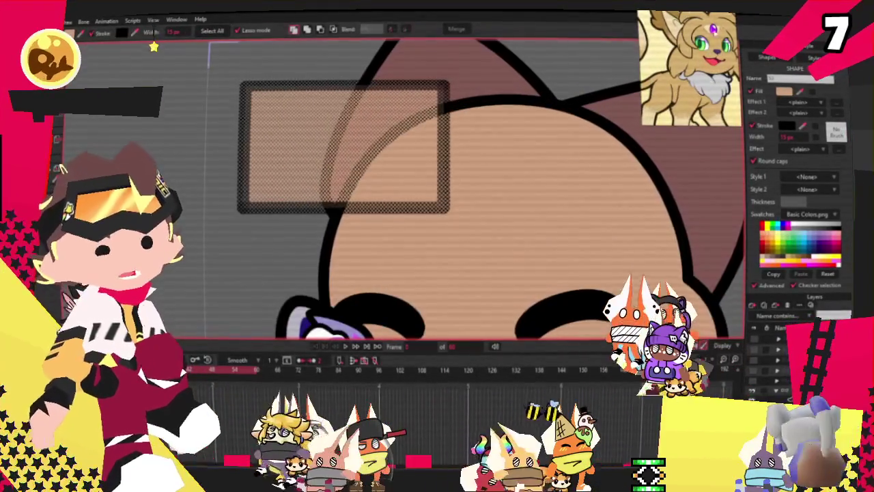
pyautogui.click(569, 216)
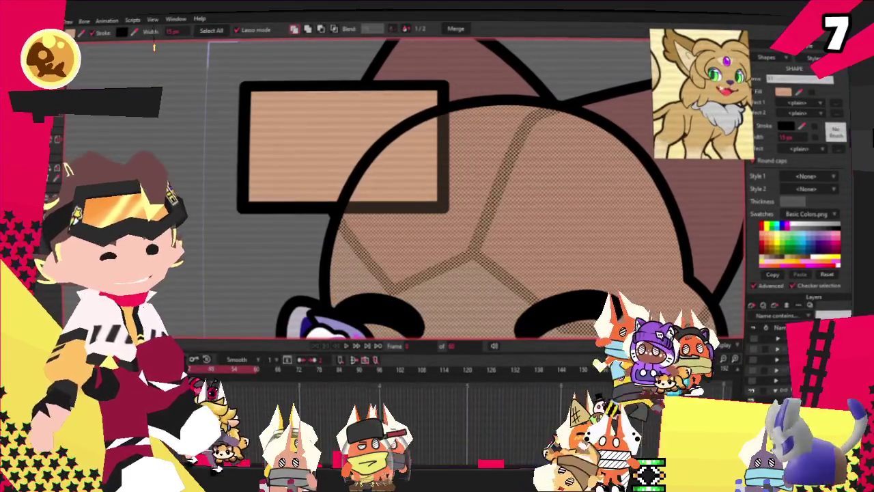
pyautogui.click(360, 165)
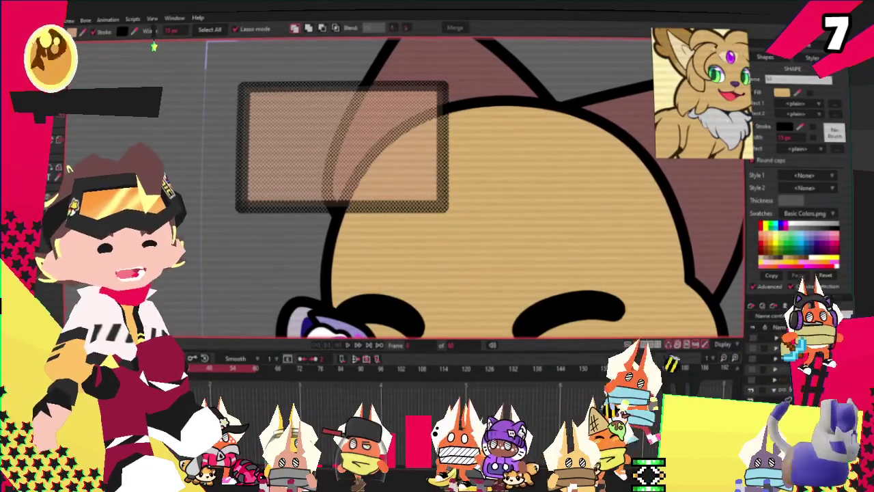
pyautogui.scroll(-3, 348, 116)
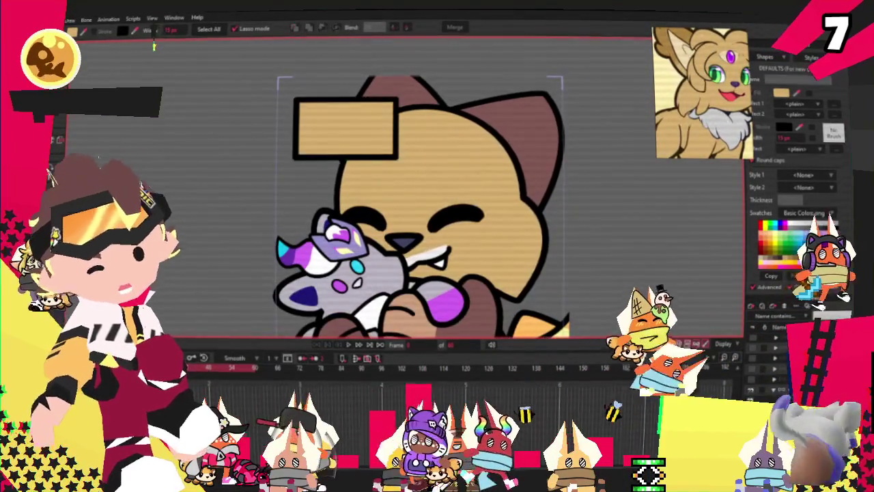
# Turn the forehead rectangle into a rough triangle and round the ear's upper edge.
pyautogui.press('t')
pyautogui.scroll(2, 295, 158)
pyautogui.moveTo(272, 193); pyautogui.dragTo(266, 202)
pyautogui.moveTo(433, 153); pyautogui.dragTo(352, 144)
pyautogui.moveTo(430, 71); pyautogui.dragTo(427, 140)
pyautogui.press('c')
pyautogui.moveTo(328, 92); pyautogui.dragTo(293, 68)
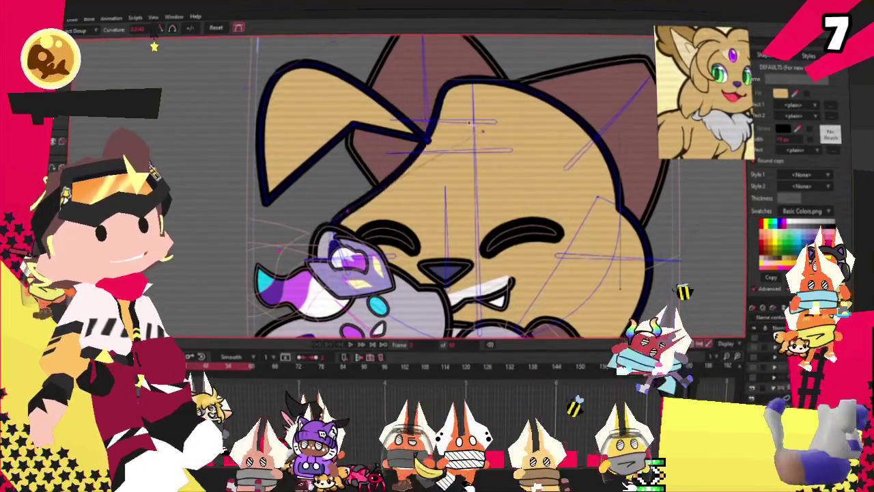
# Add points and pull the ear tip down and to the left.
pyautogui.scroll(2, 363, 126)
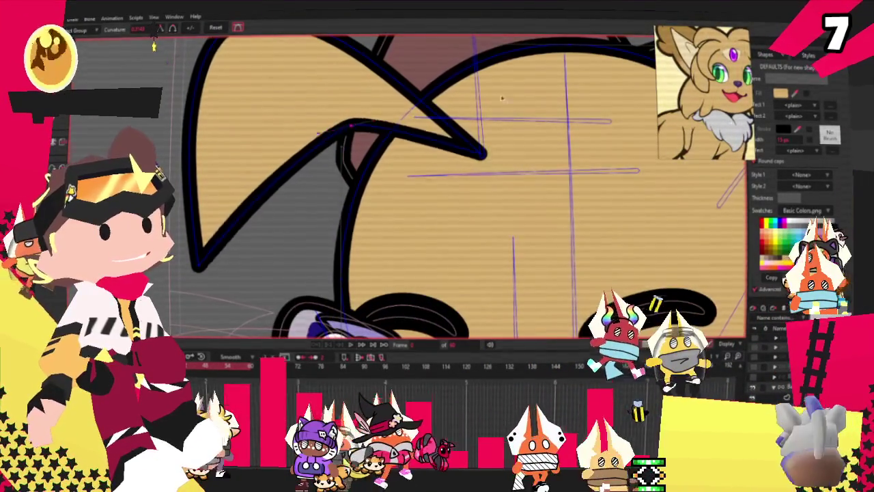
pyautogui.scroll(-3, 341, 117)
pyautogui.scroll(3, 356, 87)
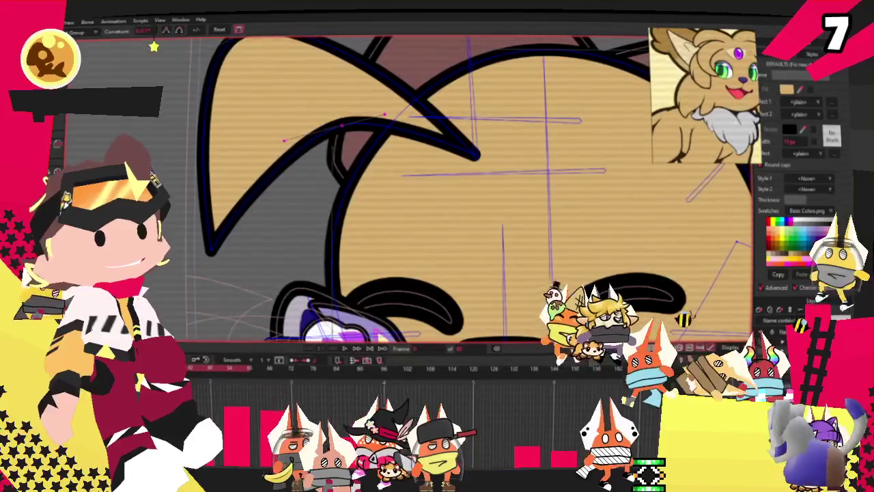
pyautogui.scroll(-3, 464, 170)
pyautogui.scroll(5, 464, 171)
pyautogui.press('a')
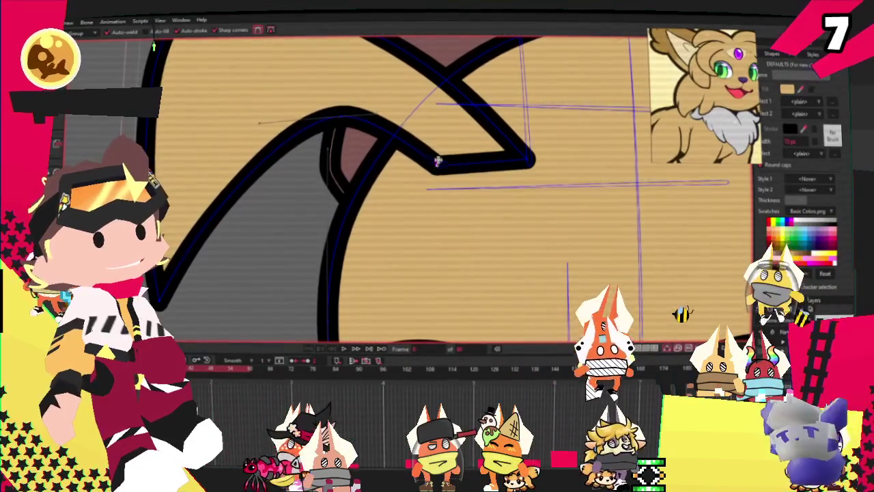
pyautogui.scroll(-2, 487, 161)
pyautogui.scroll(-4, 487, 161)
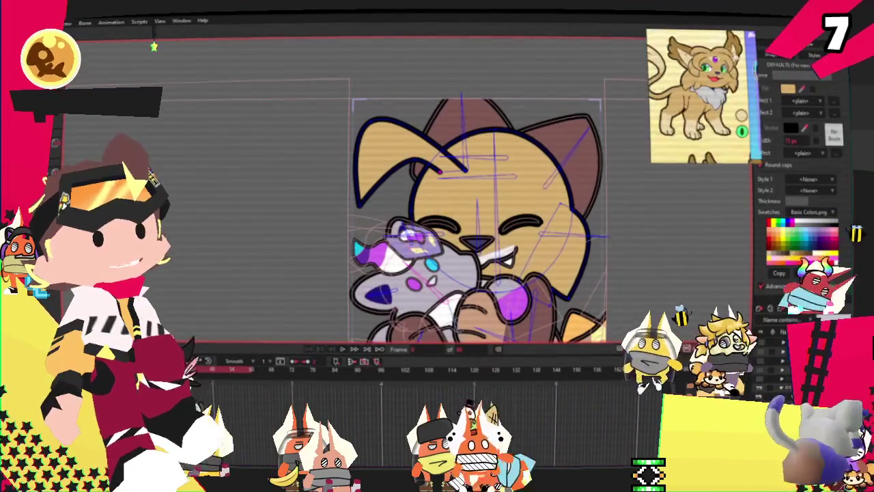
pyautogui.scroll(1, 440, 171)
pyautogui.scroll(4, 441, 170)
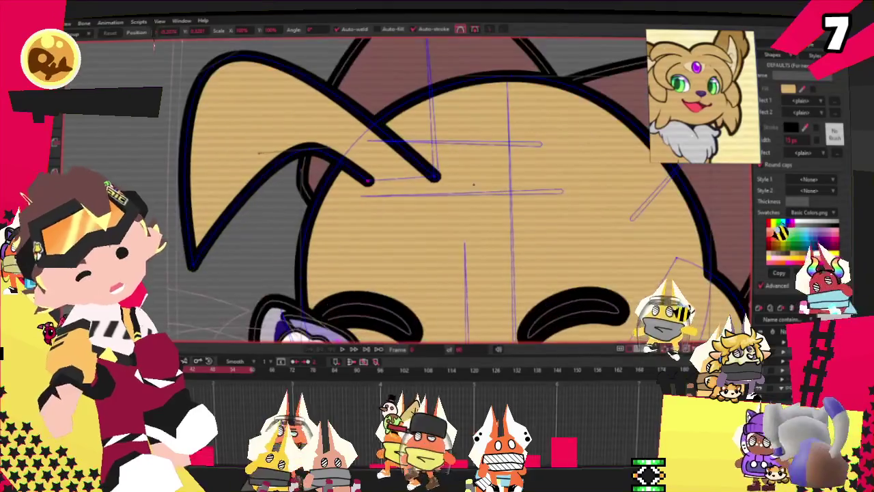
pyautogui.moveTo(455, 106); pyautogui.dragTo(437, 140)
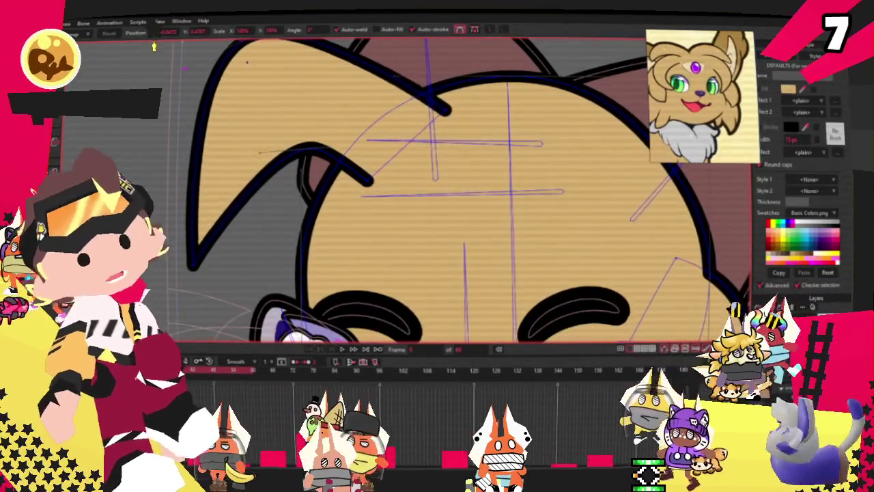
# Reshape the swept forelock strands curving over the left brow.
pyautogui.scroll(-1, 305, 164)
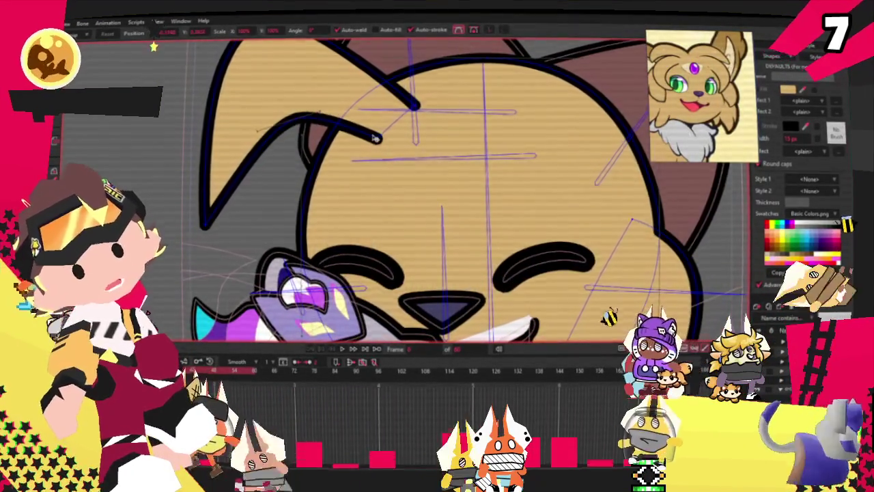
pyautogui.scroll(-1, 378, 138)
pyautogui.moveTo(348, 108)
pyautogui.mouseDown()
pyautogui.moveTo(406, 184)
pyautogui.moveTo(396, 197)
pyautogui.mouseUp()
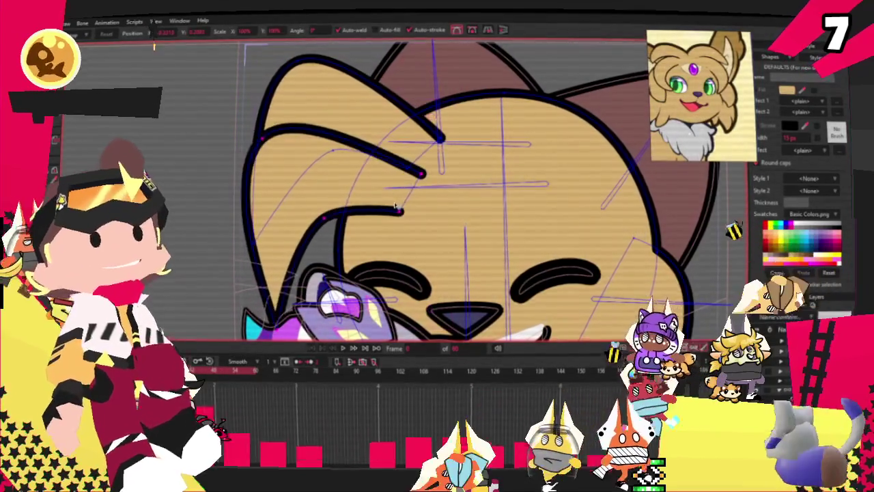
pyautogui.press('u')
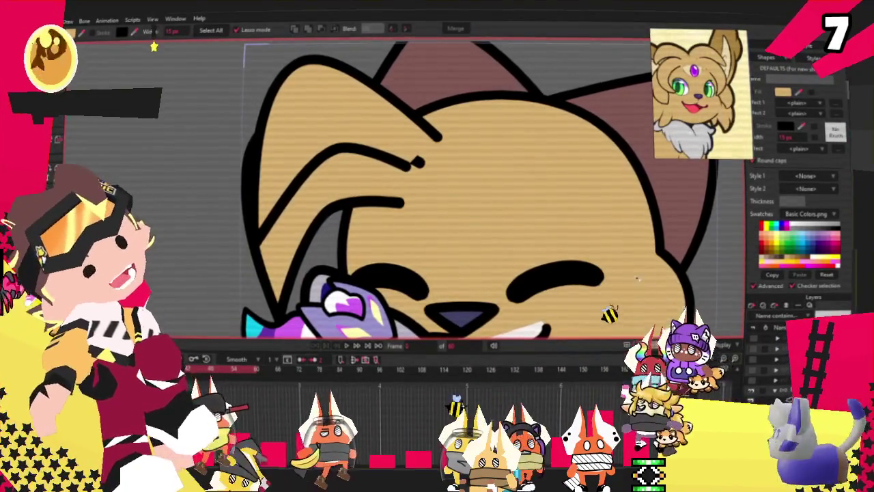
# Sharpen the strand where it meets the ear edge and pull its protruding tip inward.
pyautogui.scroll(-2, 397, 180)
pyautogui.scroll(2, 391, 211)
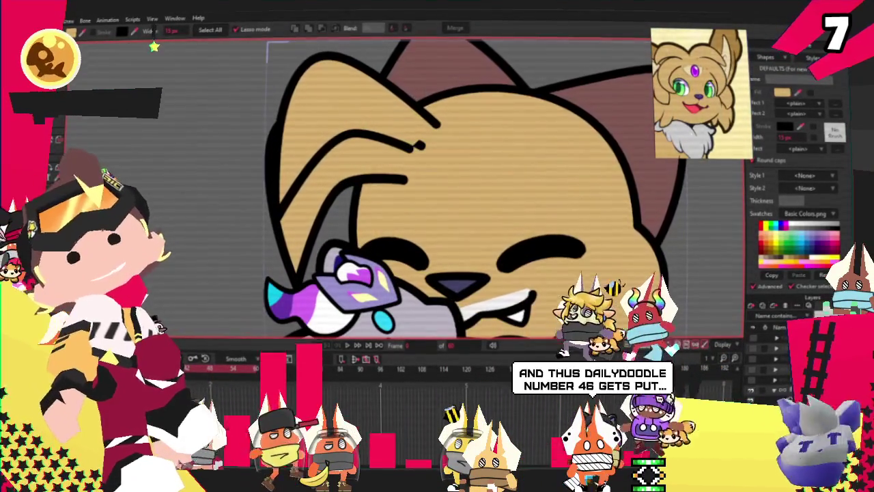
pyautogui.press('t')
pyautogui.scroll(-2, 226, 232)
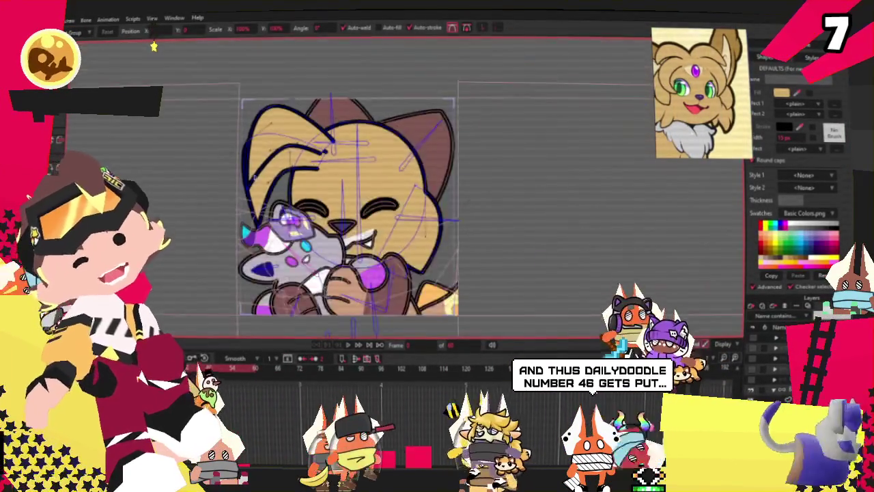
pyautogui.scroll(3, 234, 124)
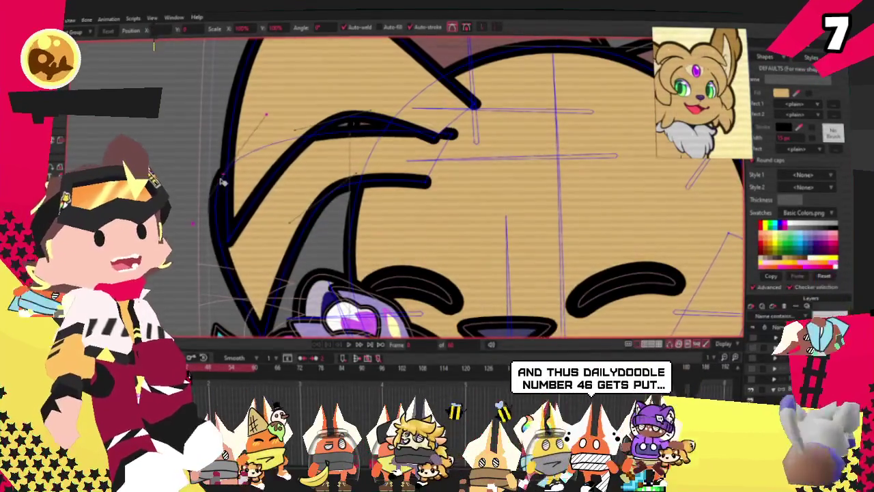
pyautogui.moveTo(234, 124); pyautogui.dragTo(216, 119)
pyautogui.scroll(2, 233, 133)
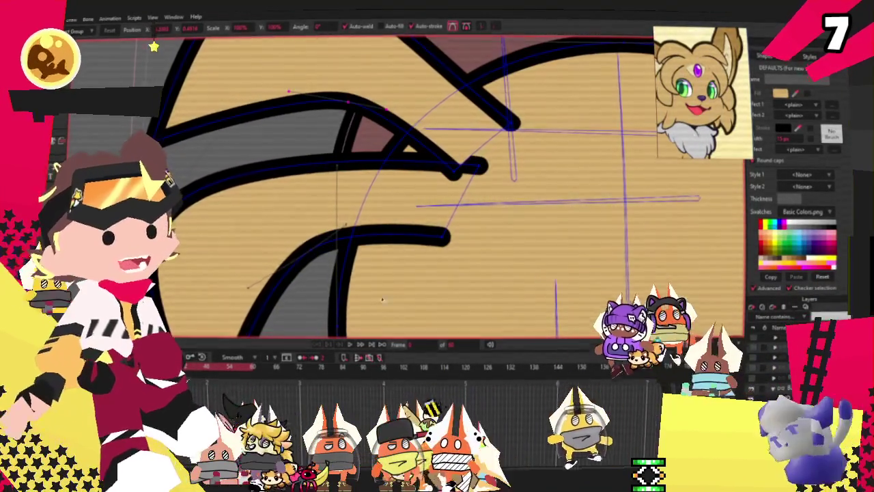
pyautogui.scroll(-2, 369, 177)
pyautogui.scroll(2, 424, 227)
pyautogui.scroll(1, 424, 227)
pyautogui.moveTo(424, 227); pyautogui.dragTo(382, 220)
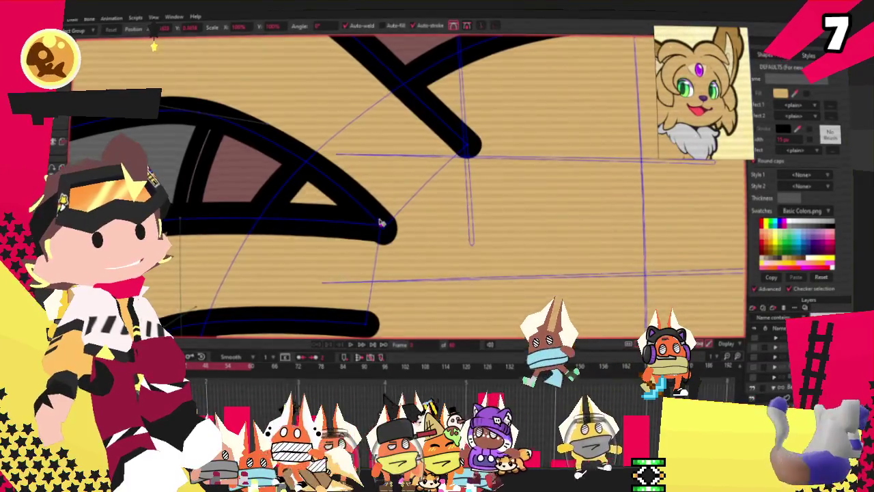
# Extend the outline stroke near the ear further right and lower the inner-ear top curve.
pyautogui.scroll(-2, 381, 222)
pyautogui.scroll(-2, 328, 177)
pyautogui.scroll(3, 290, 145)
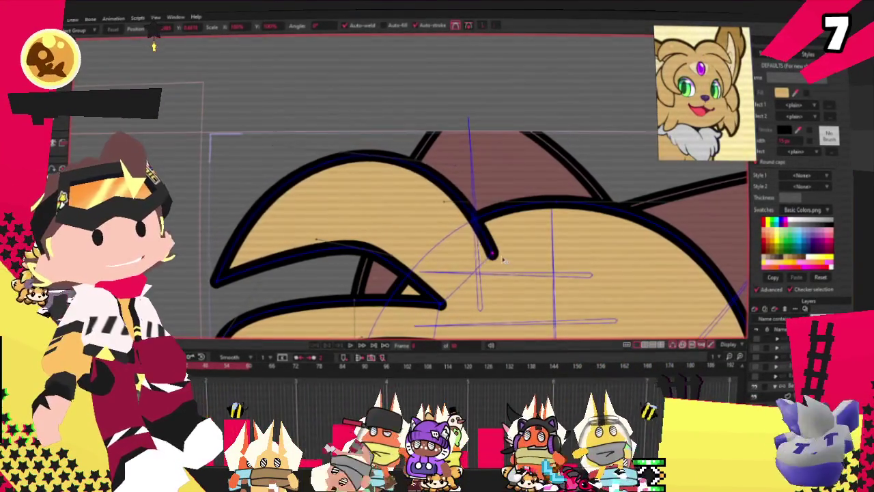
pyautogui.scroll(-2, 395, 159)
pyautogui.scroll(3, 449, 205)
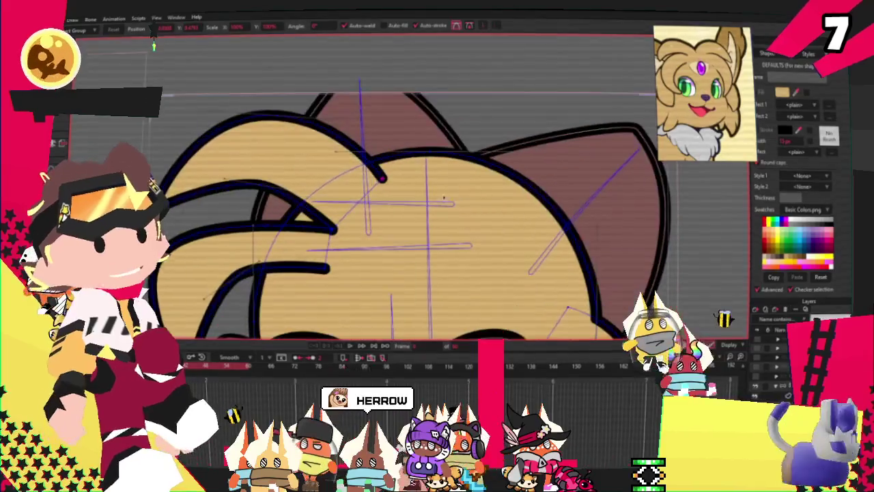
pyautogui.moveTo(383, 178)
pyautogui.mouseDown()
pyautogui.moveTo(400, 173)
pyautogui.moveTo(394, 157)
pyautogui.mouseUp()
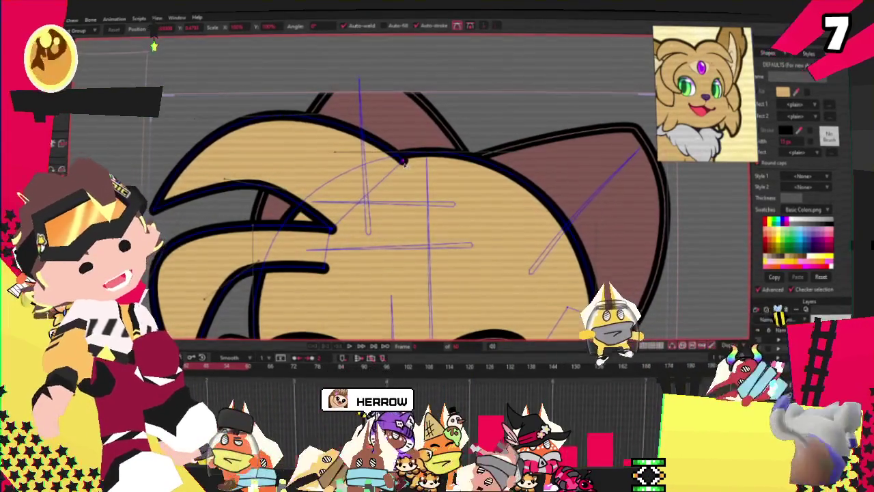
pyautogui.scroll(3, 361, 121)
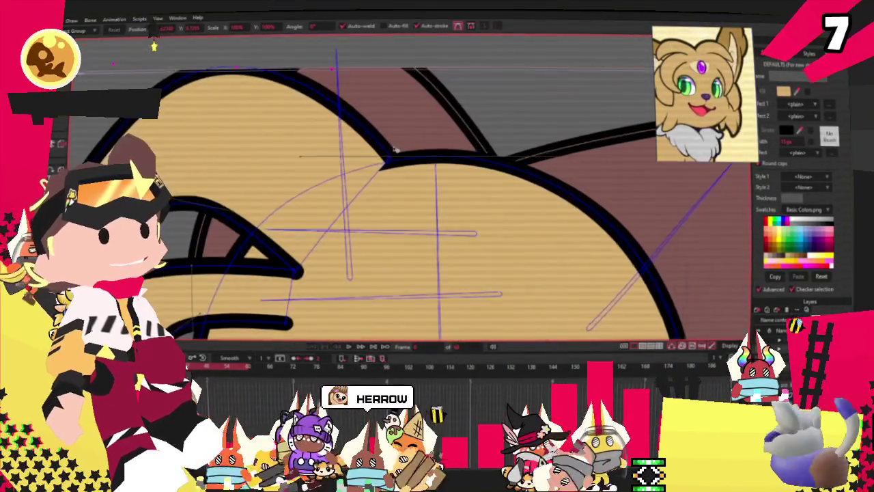
pyautogui.scroll(-3, 303, 145)
pyautogui.scroll(2, 302, 145)
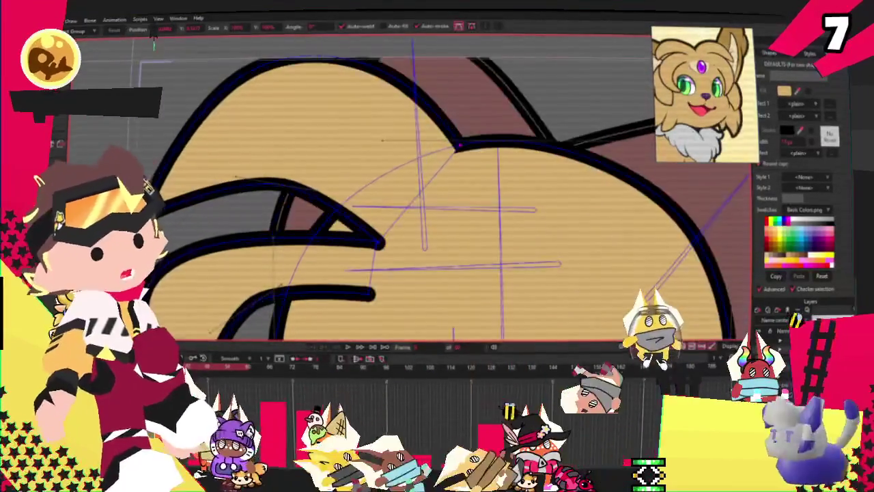
pyautogui.moveTo(295, 148); pyautogui.dragTo(294, 161)
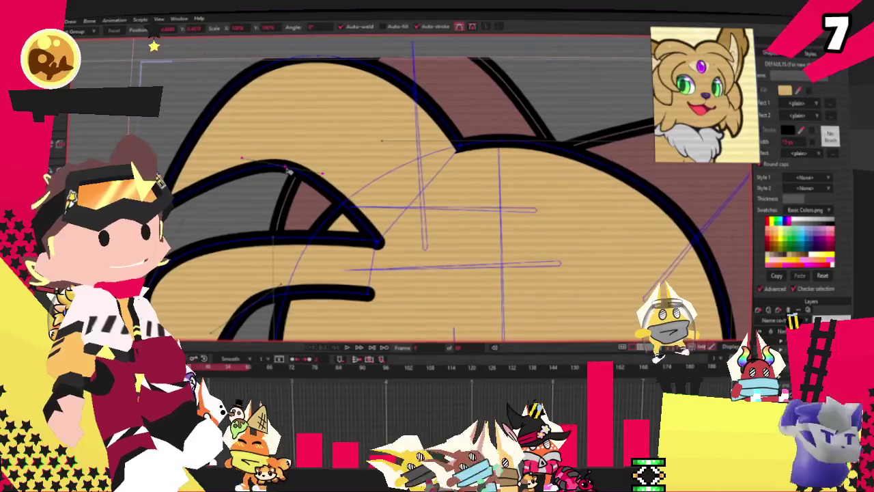
pyautogui.scroll(1, 383, 232)
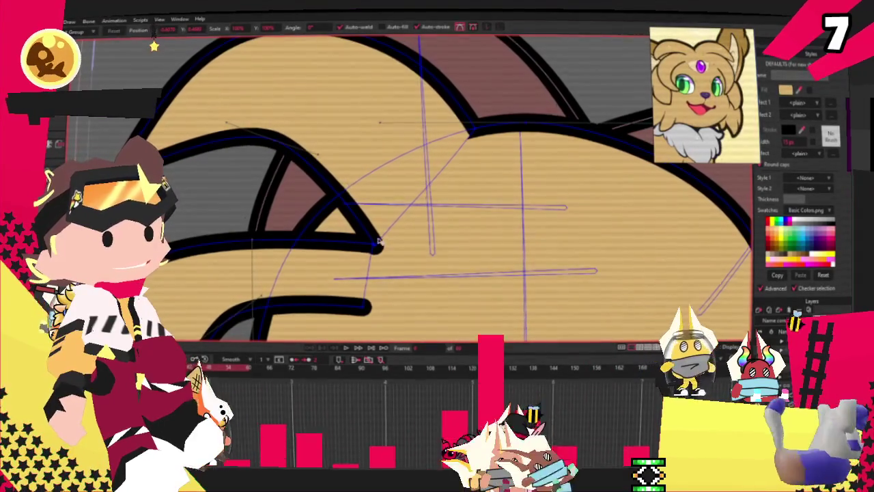
# Select the strand's tip point and nudge it up and to the left.
pyautogui.press('g')
pyautogui.moveTo(355, 226)
pyautogui.mouseDown()
pyautogui.moveTo(399, 263)
pyautogui.moveTo(372, 219)
pyautogui.moveTo(346, 213)
pyautogui.mouseUp()
pyautogui.press('t')
pyautogui.scroll(2, 373, 244)
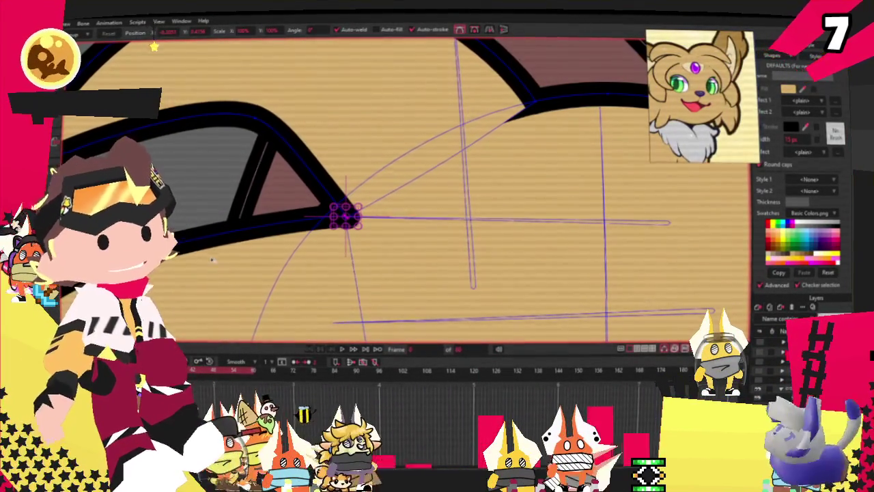
pyautogui.scroll(-3, 194, 225)
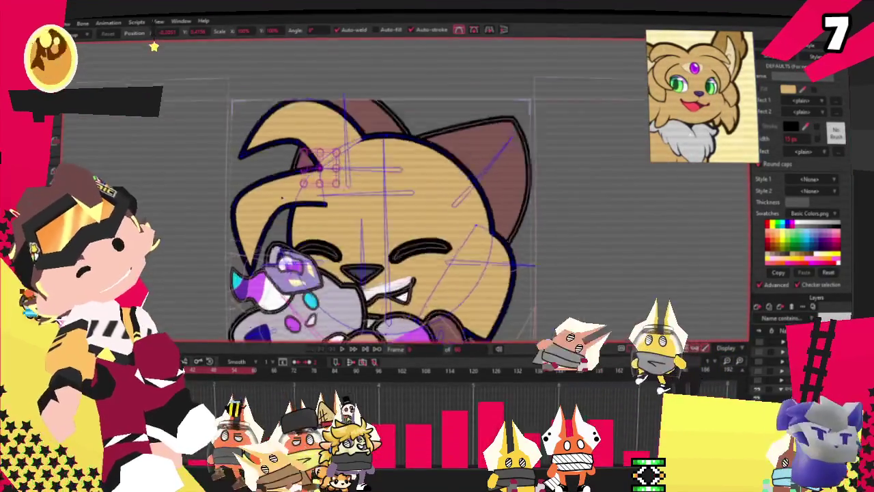
pyautogui.scroll(3, 195, 214)
# Select the neighbouring strand curve as a whole.
pyautogui.click(196, 212)
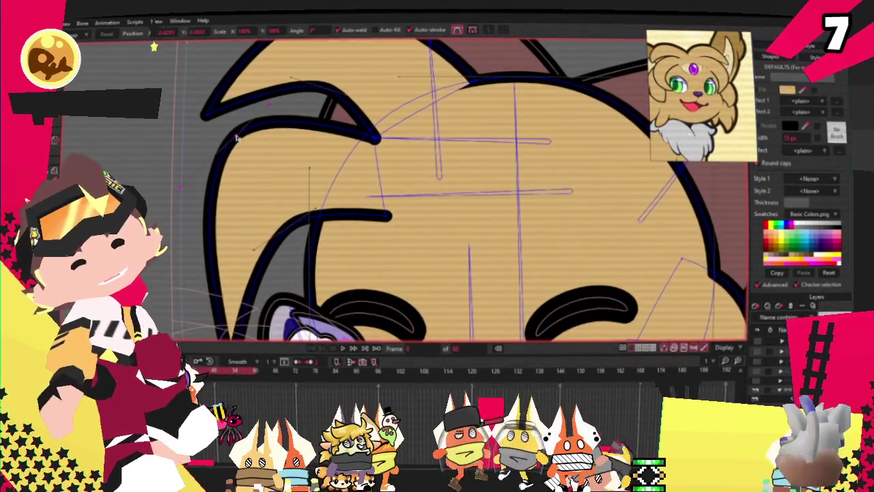
pyautogui.scroll(-3, 236, 136)
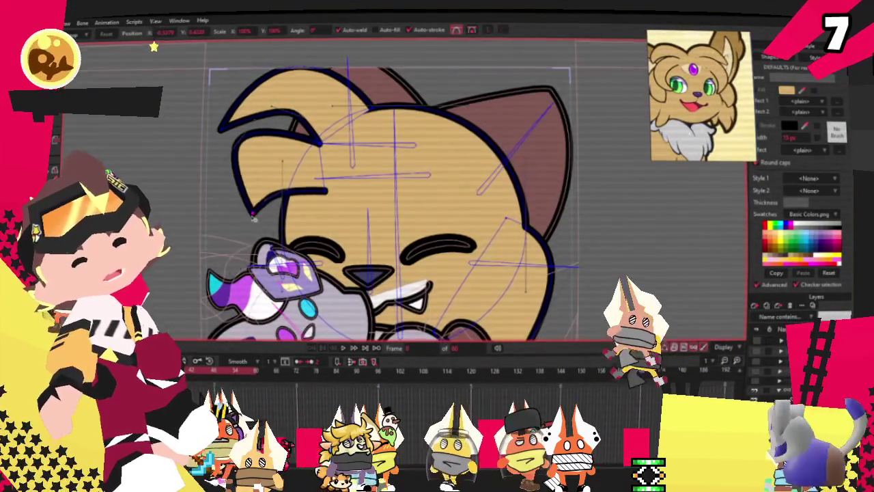
pyautogui.scroll(2, 204, 140)
pyautogui.scroll(1, 283, 153)
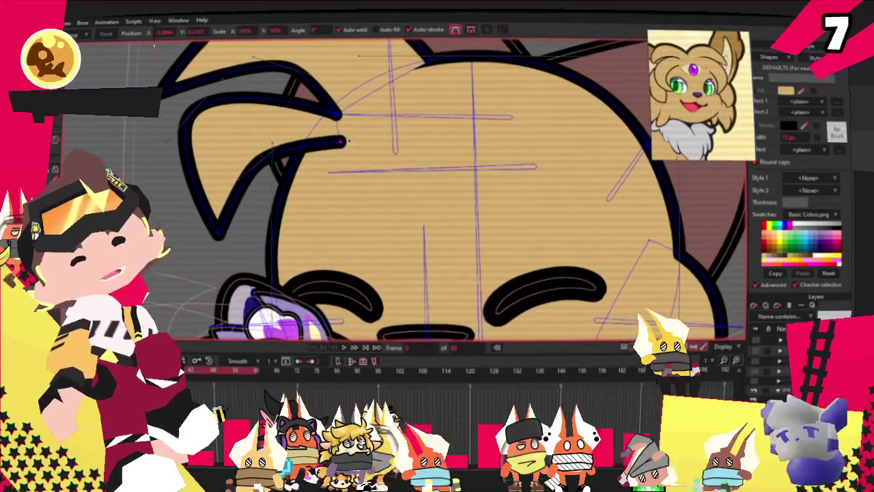
pyautogui.scroll(-1, 344, 146)
pyautogui.scroll(-1, 334, 141)
pyautogui.scroll(1, 326, 136)
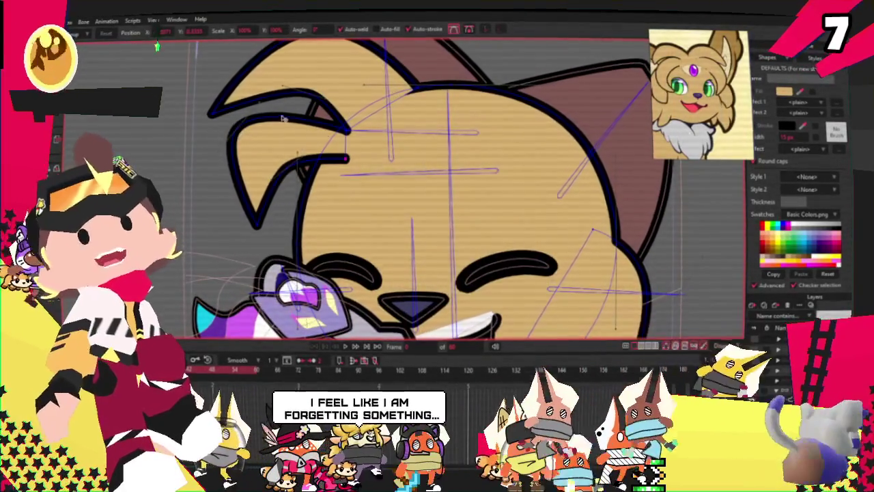
pyautogui.scroll(1, 301, 146)
pyautogui.scroll(1, 272, 168)
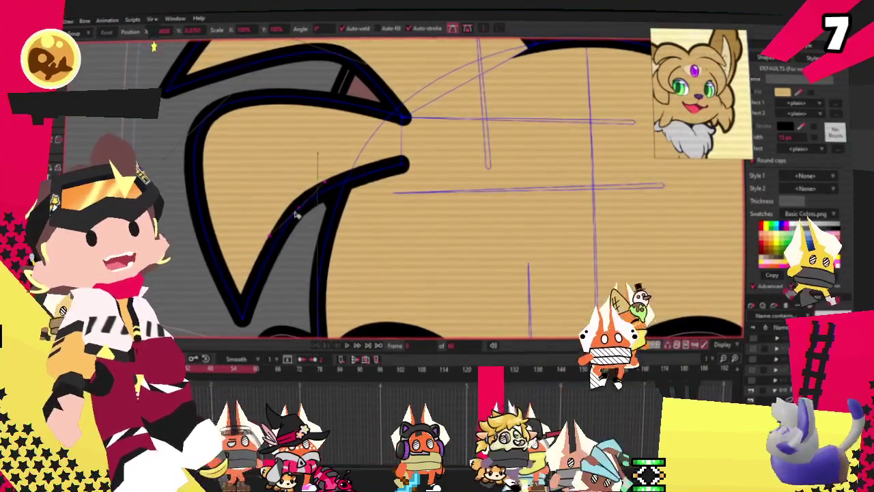
pyautogui.scroll(-1, 306, 196)
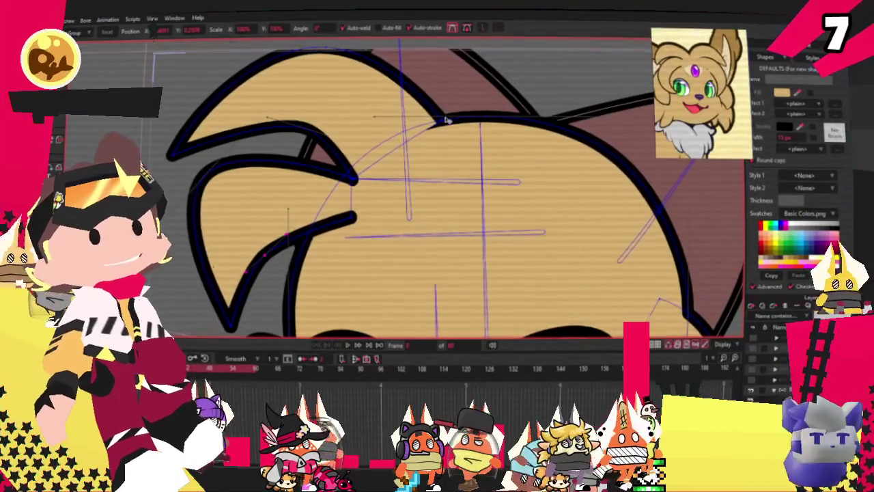
# Pull a strand point left to reshape its curve, then select the whole forelock outline.
pyautogui.moveTo(426, 141); pyautogui.dragTo(394, 140)
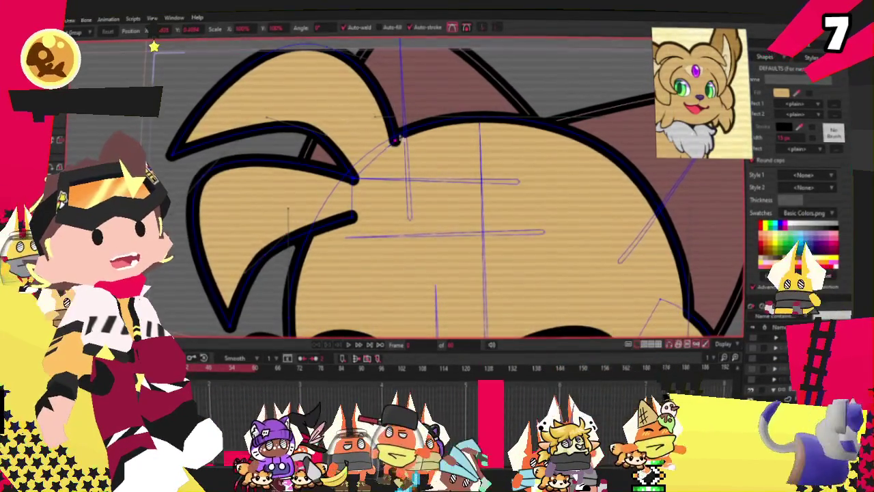
pyautogui.scroll(-3, 395, 141)
pyautogui.scroll(3, 382, 126)
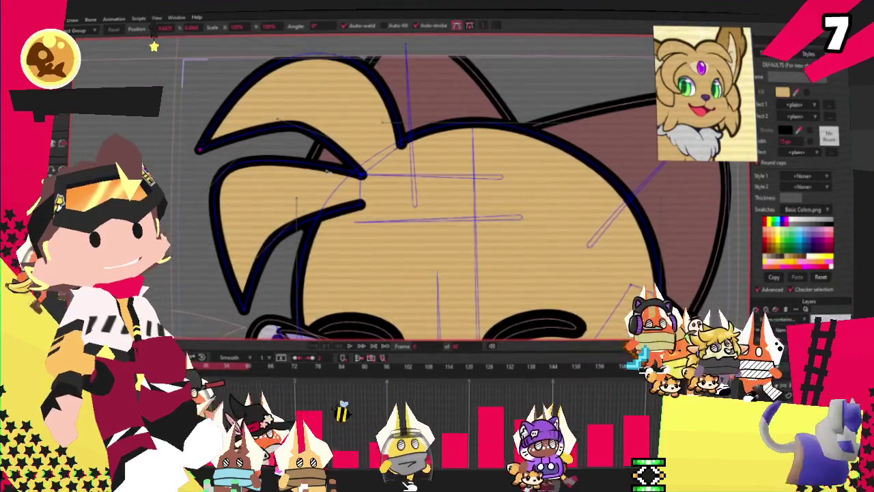
pyautogui.scroll(1, 370, 168)
pyautogui.scroll(-1, 362, 171)
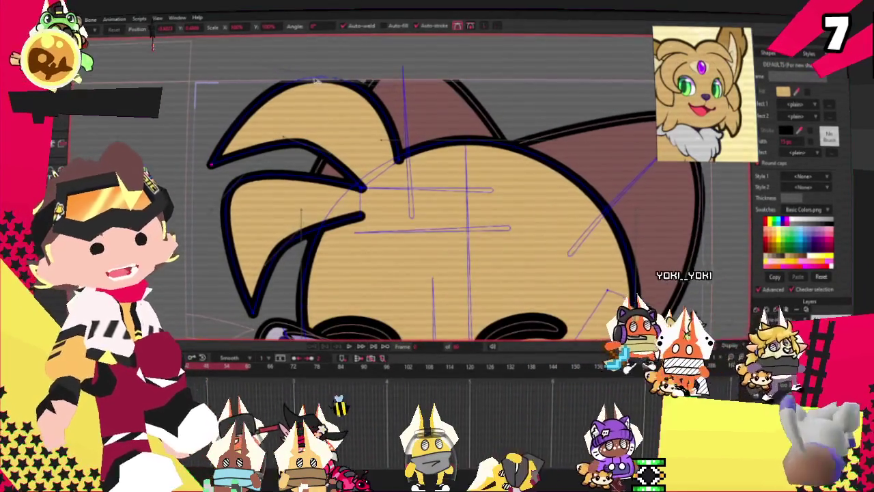
pyautogui.click(287, 179)
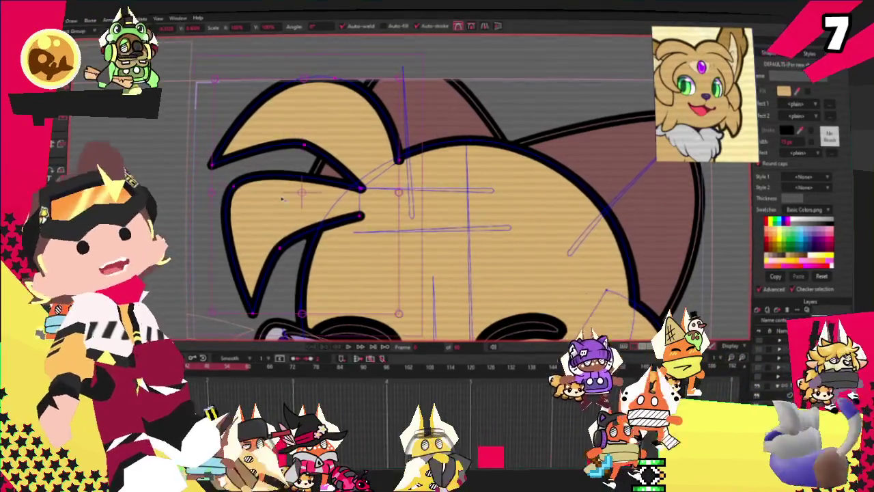
# Shift the inner strand right and place the flipped strand copy over the right brow.
pyautogui.moveTo(423, 183)
pyautogui.mouseDown()
pyautogui.moveTo(439, 176)
pyautogui.moveTo(374, 184)
pyautogui.moveTo(280, 149)
pyautogui.mouseUp()
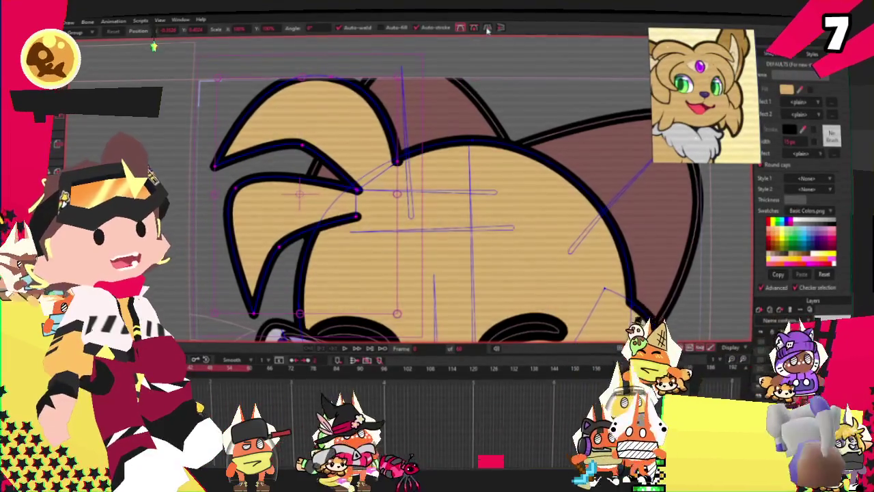
pyautogui.moveTo(330, 167); pyautogui.dragTo(575, 147)
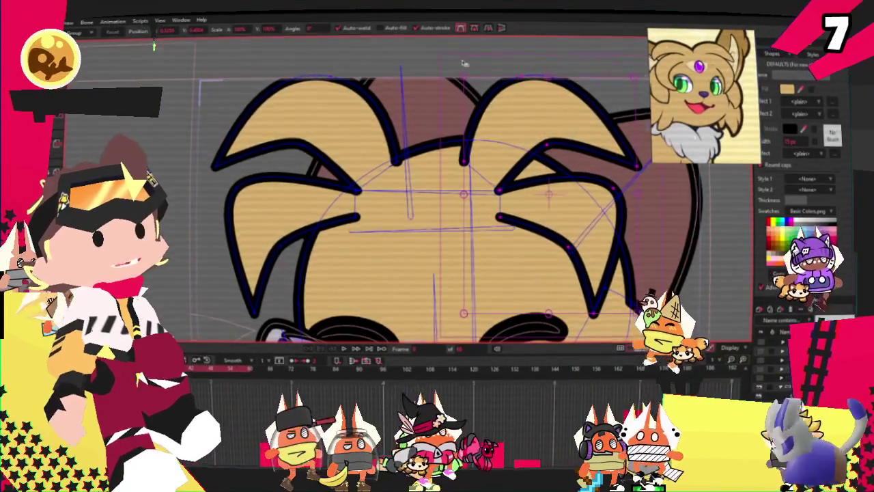
pyautogui.scroll(-5, 464, 64)
pyautogui.scroll(4, 417, 81)
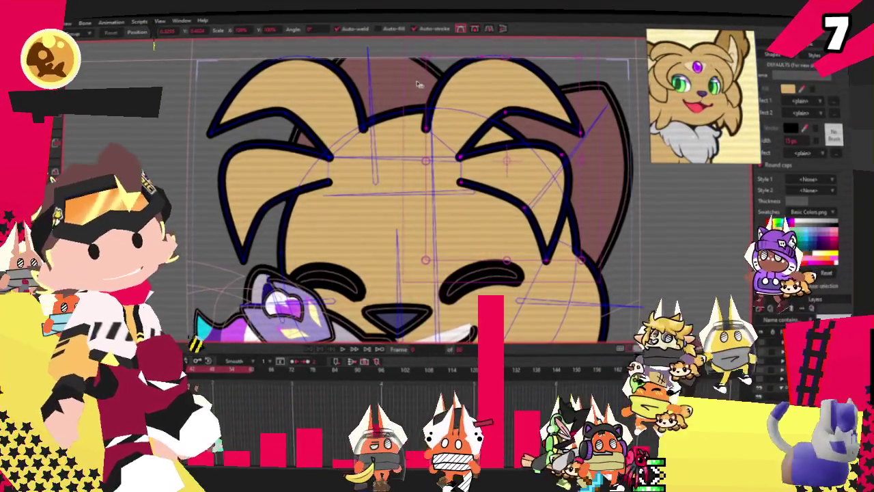
# Delete the forelock stroke pieces inside a rectangle across the forehead.
pyautogui.press('r')
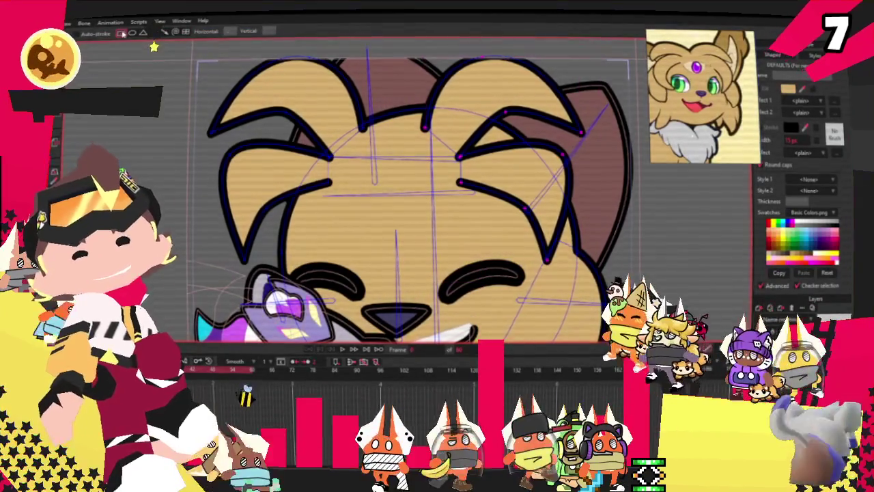
pyautogui.scroll(3, 433, 181)
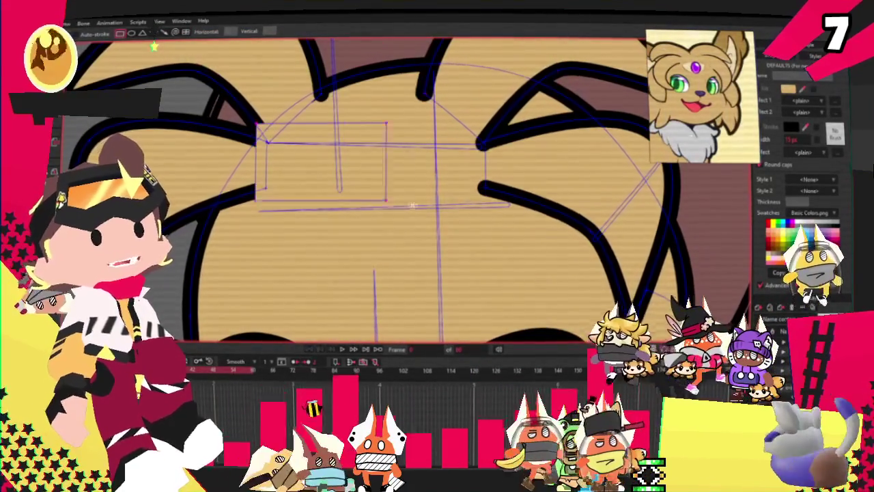
pyautogui.moveTo(369, 196); pyautogui.dragTo(503, 212)
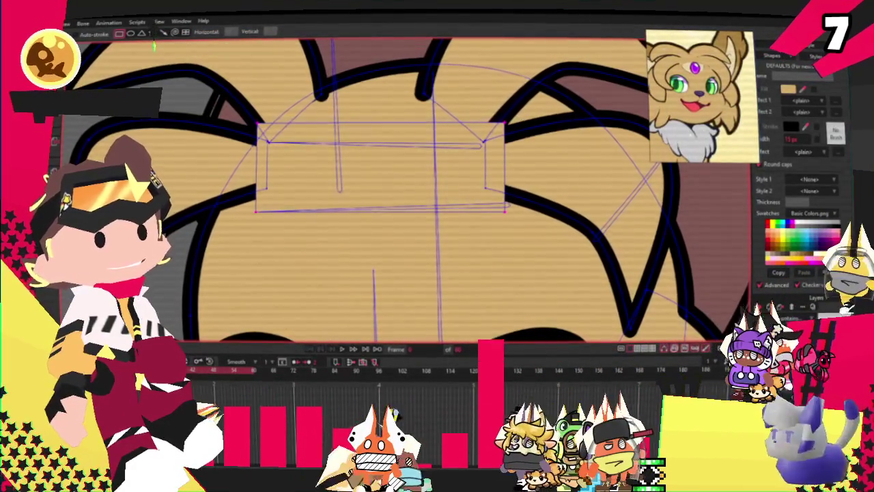
pyautogui.press('Delete')
pyautogui.click(334, 146)
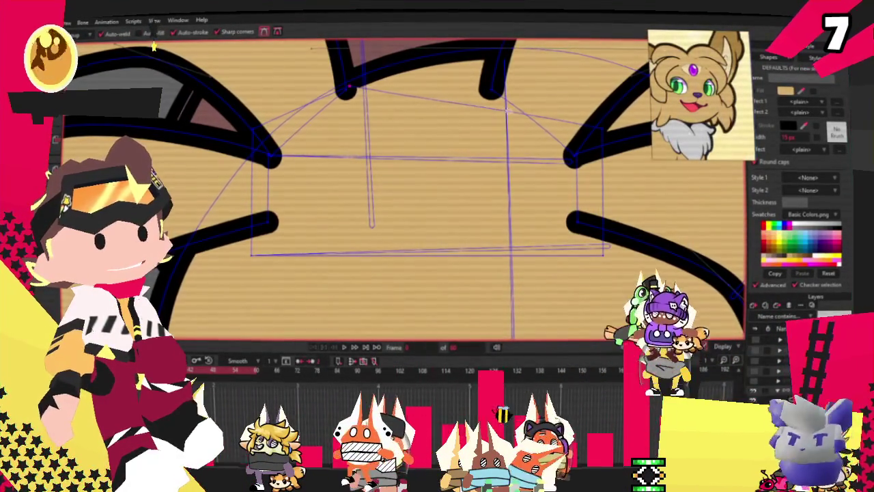
# Draw a rectangle on the forehead between the strands and fill it pale cream.
pyautogui.scroll(-3, 491, 78)
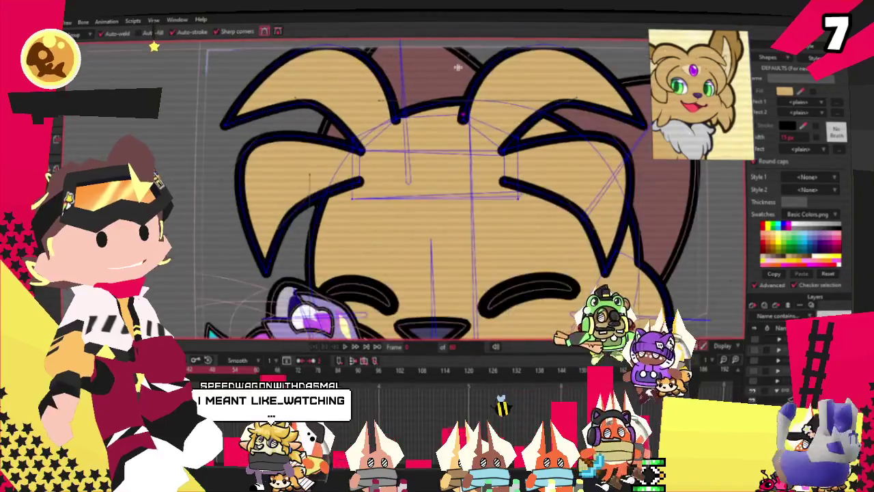
pyautogui.scroll(-1, 325, 124)
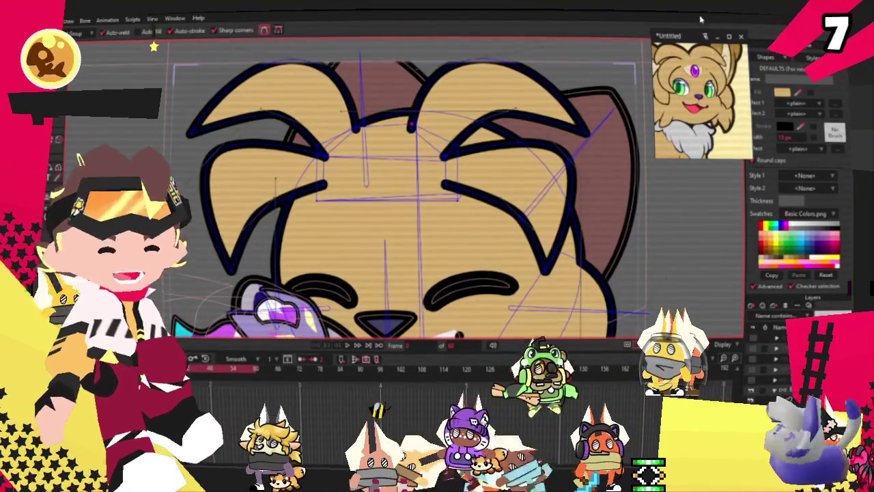
pyautogui.scroll(2, 378, 134)
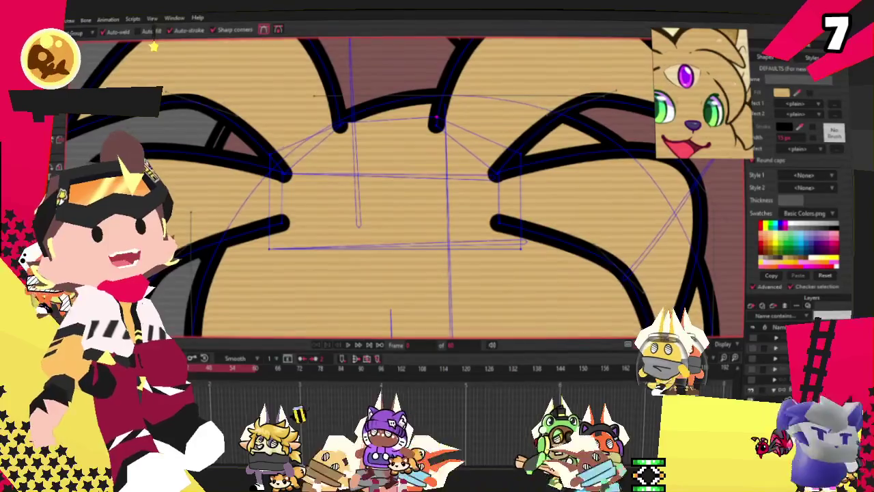
pyautogui.scroll(1, 324, 177)
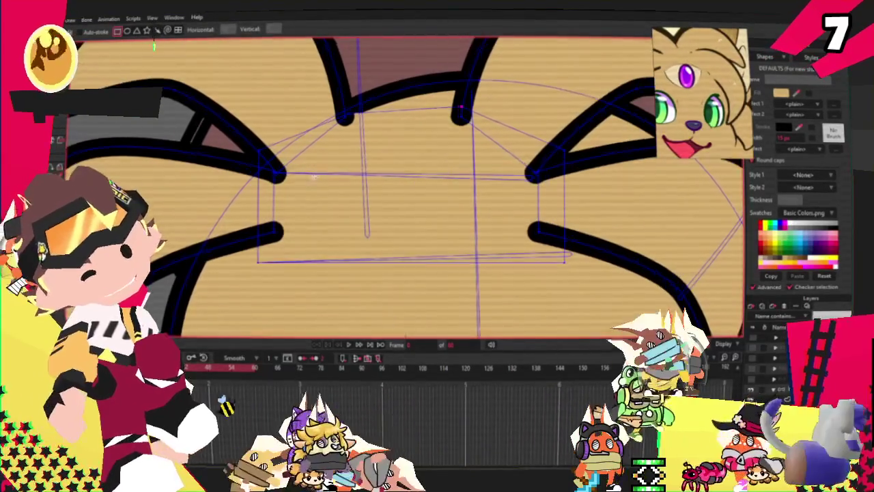
pyautogui.press('r')
pyautogui.moveTo(335, 173)
pyautogui.mouseDown()
pyautogui.moveTo(380, 205)
pyautogui.moveTo(476, 244)
pyautogui.mouseUp()
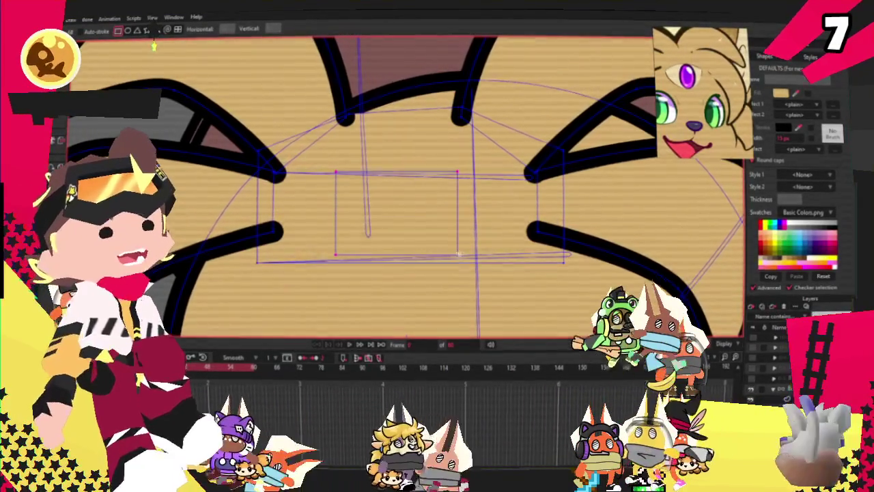
pyautogui.press('g')
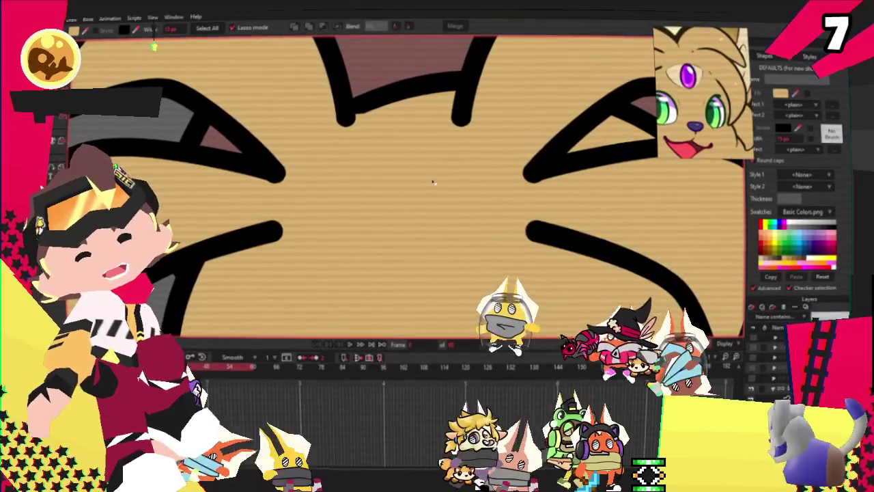
pyautogui.scroll(3, 648, 55)
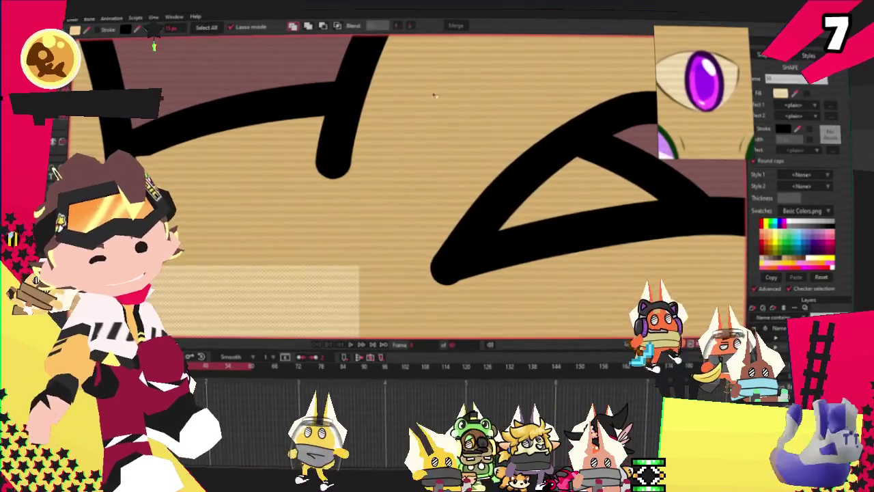
pyautogui.scroll(-2, 271, 130)
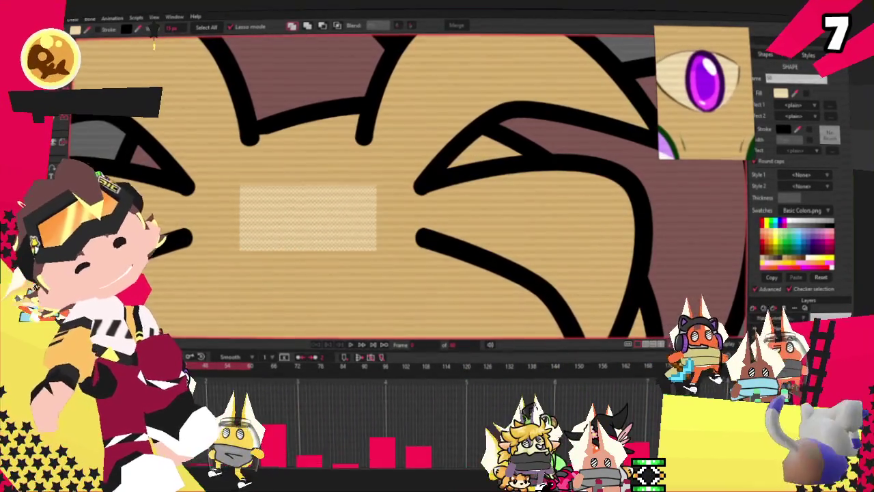
pyautogui.press('t')
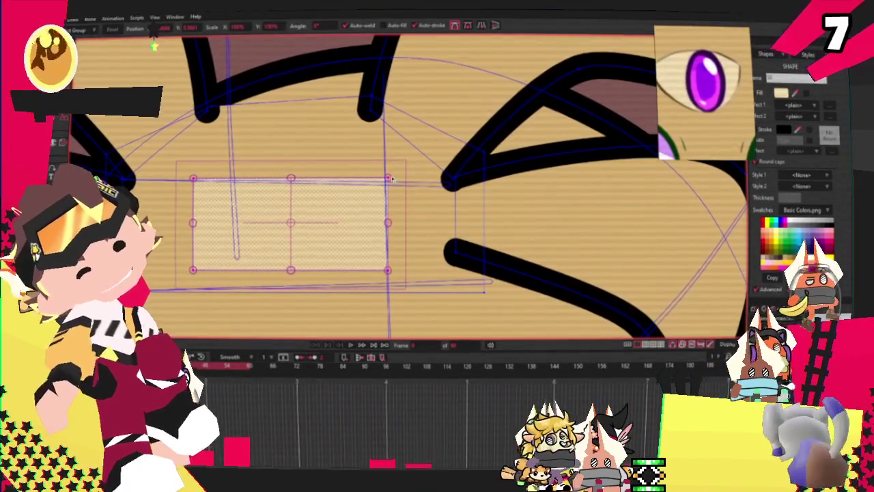
# Slant the rectangle's corners and round its top and bottom points with Curvature.
pyautogui.moveTo(296, 164); pyautogui.dragTo(290, 162)
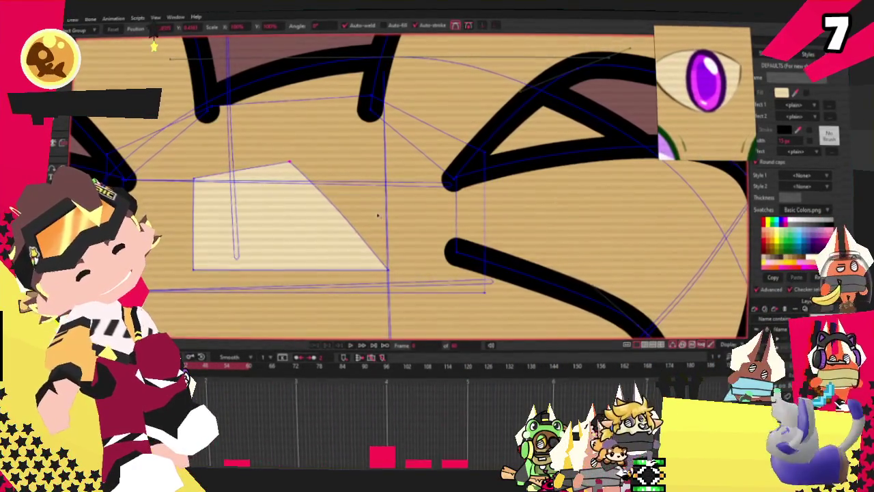
pyautogui.moveTo(286, 263); pyautogui.dragTo(292, 262)
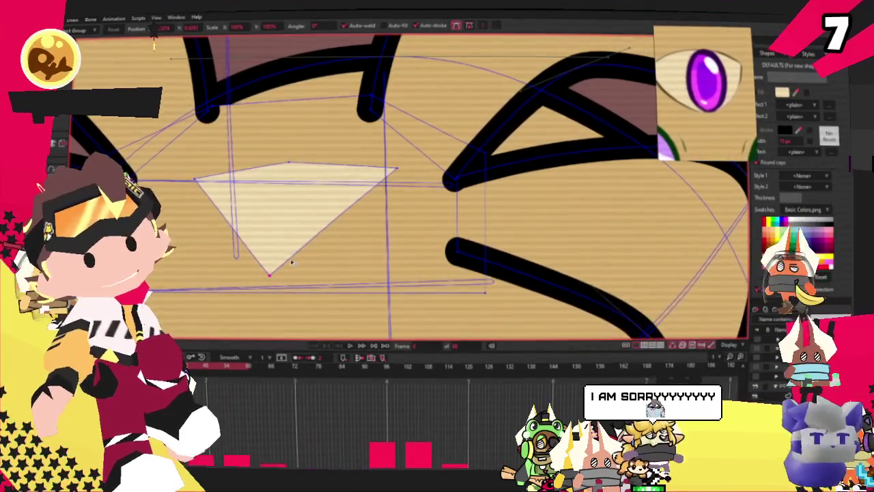
pyautogui.moveTo(396, 170); pyautogui.dragTo(408, 183)
pyautogui.press('c')
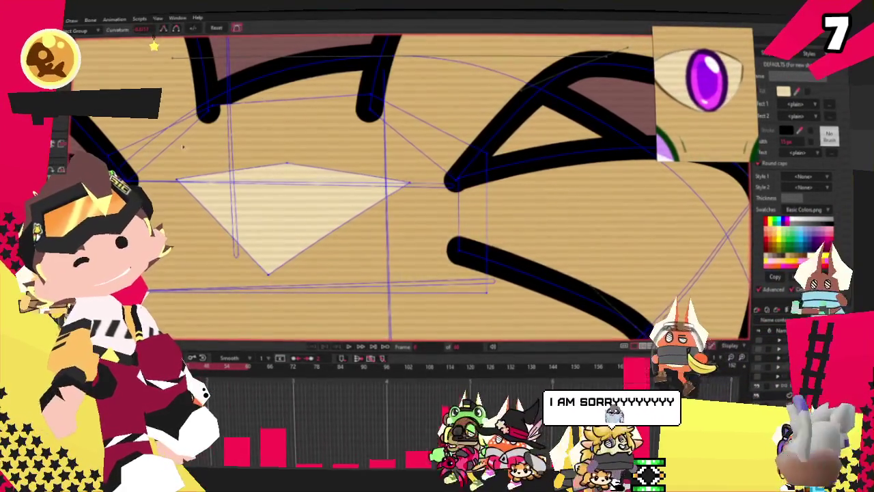
pyautogui.click(286, 164)
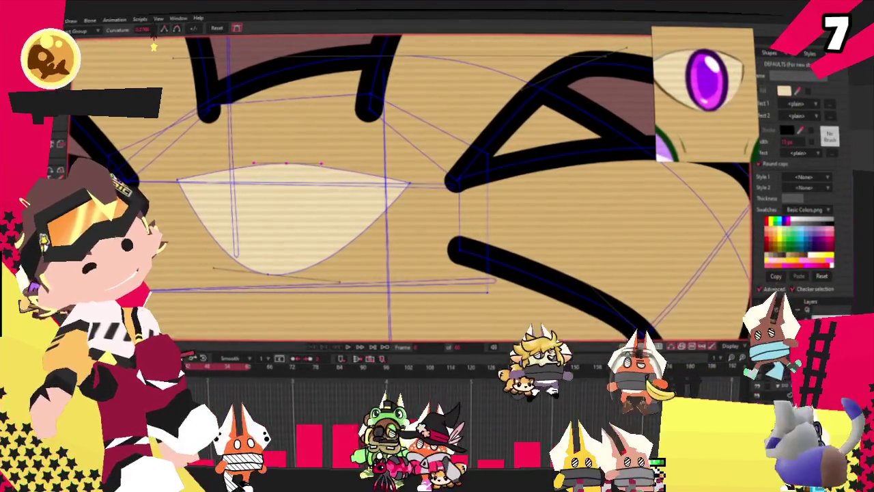
pyautogui.click(408, 183)
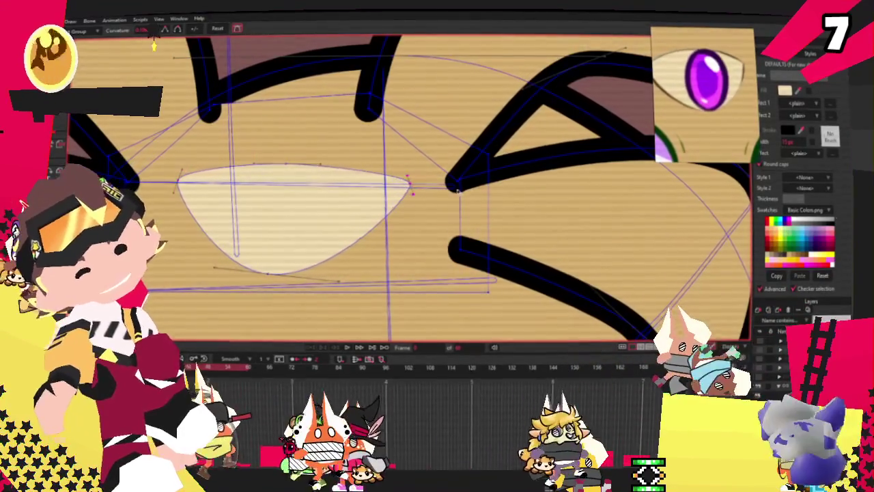
# Raise the top point and lower the bottom point to arch it into an almond shape.
pyautogui.press('t')
pyautogui.moveTo(286, 165); pyautogui.dragTo(289, 139)
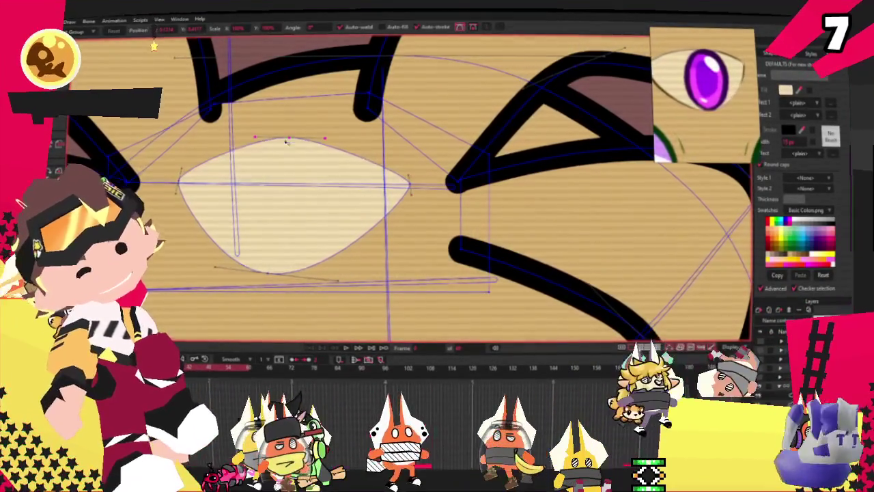
pyautogui.click(408, 179)
pyautogui.scroll(2, 391, 175)
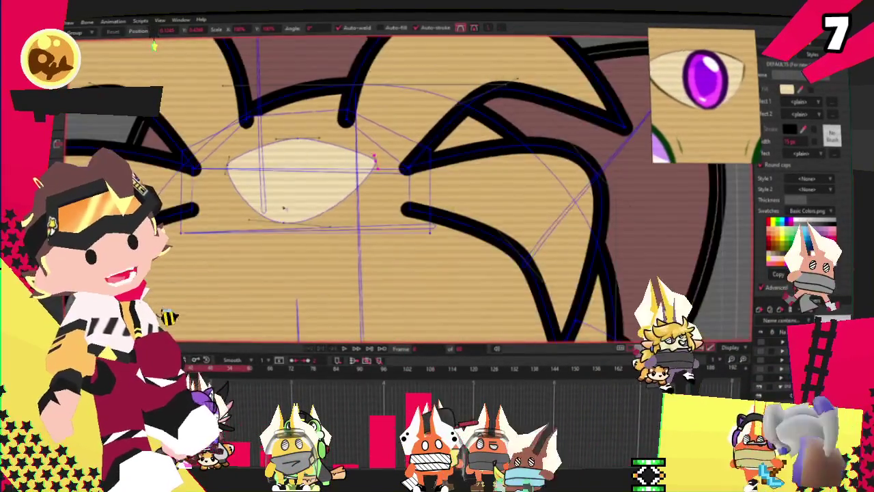
pyautogui.moveTo(301, 244); pyautogui.dragTo(305, 251)
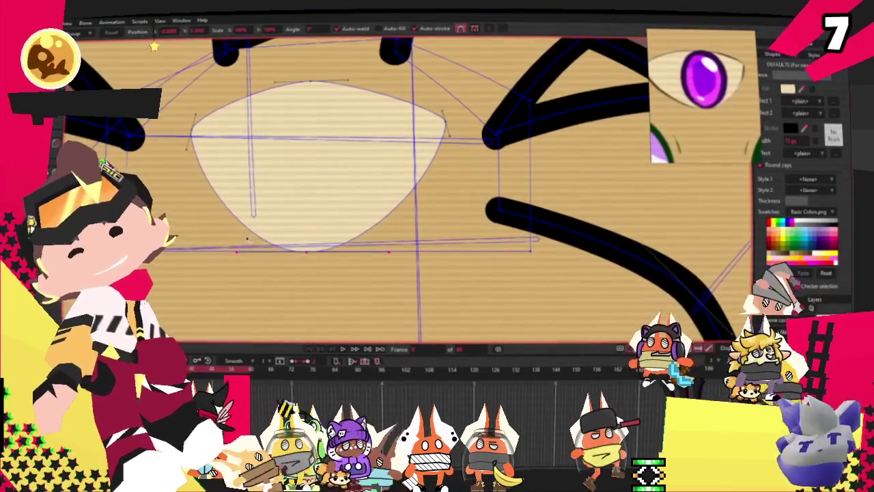
pyautogui.scroll(-3, 327, 176)
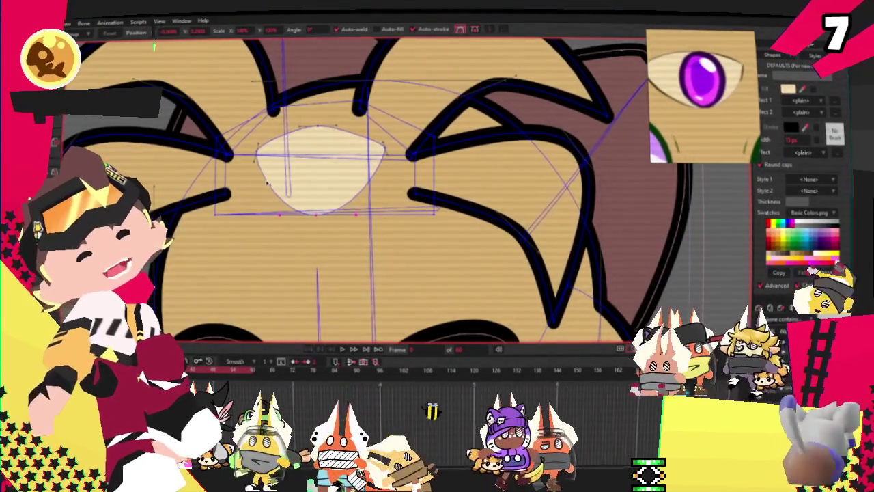
# Fill the purple oval gem, give it a dark outline, and nudge it slightly left.
pyautogui.press('g')
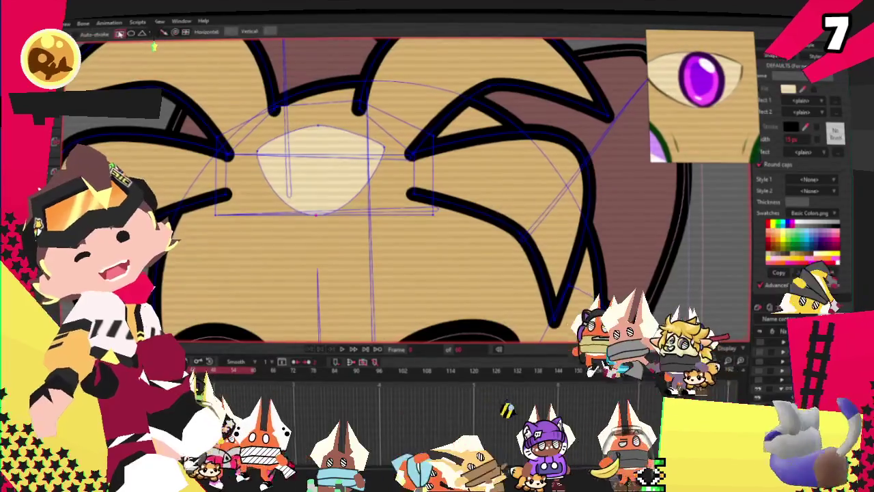
pyautogui.scroll(2, 323, 160)
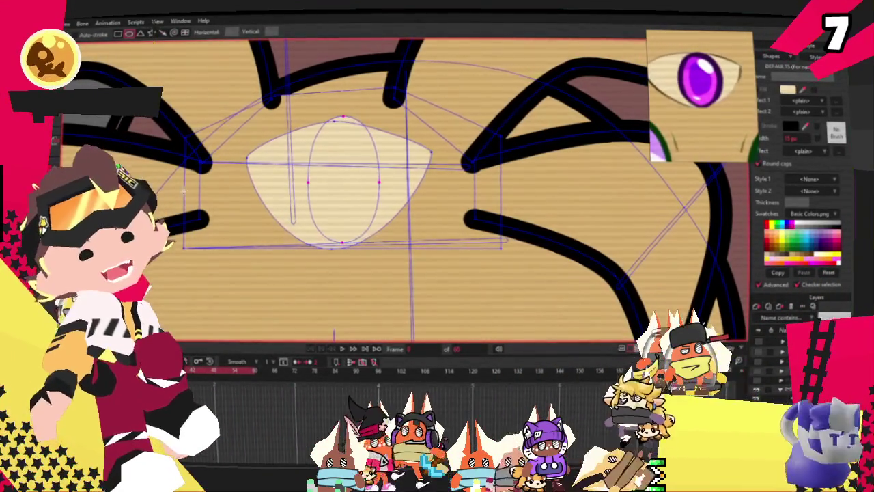
pyautogui.press('q')
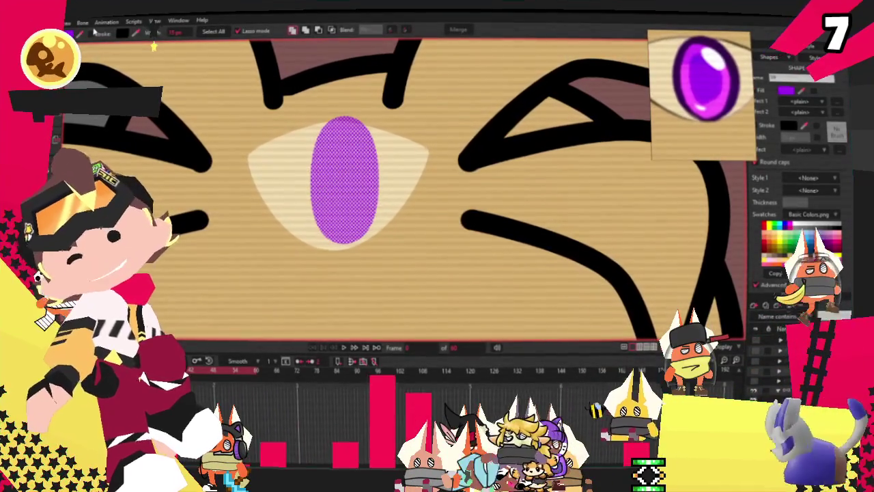
pyautogui.click(755, 125)
pyautogui.press('t')
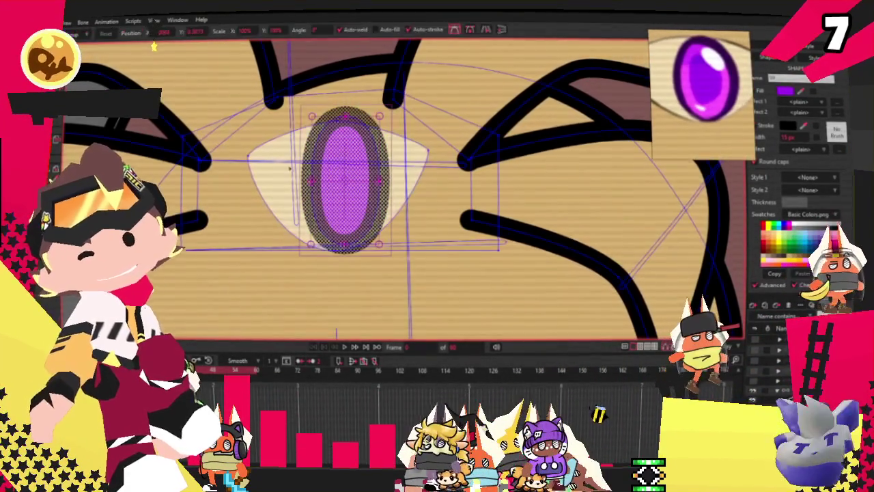
pyautogui.click(339, 179)
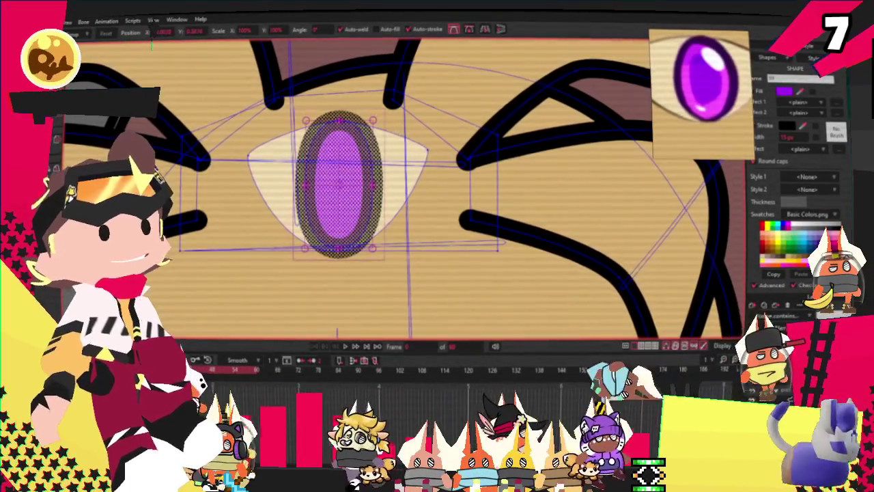
pyautogui.press('q')
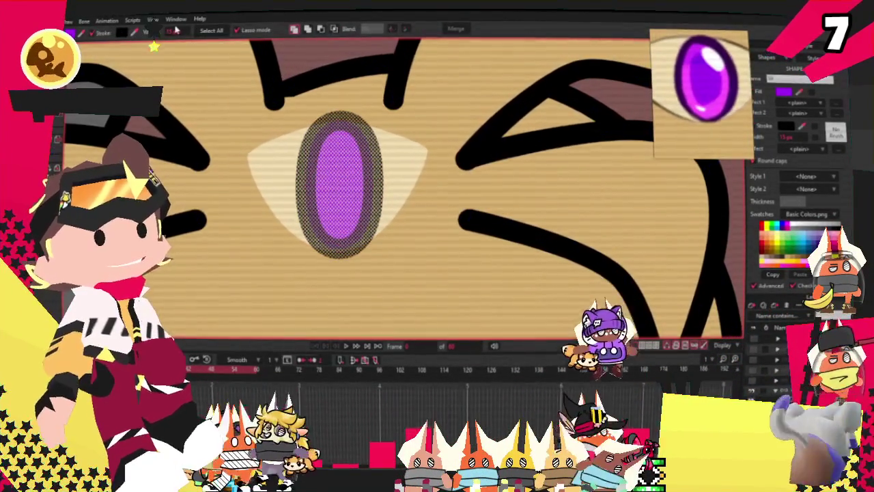
# Zoom out and play back the animation.
pyautogui.scroll(-3, 258, 118)
pyautogui.scroll(-2, 340, 139)
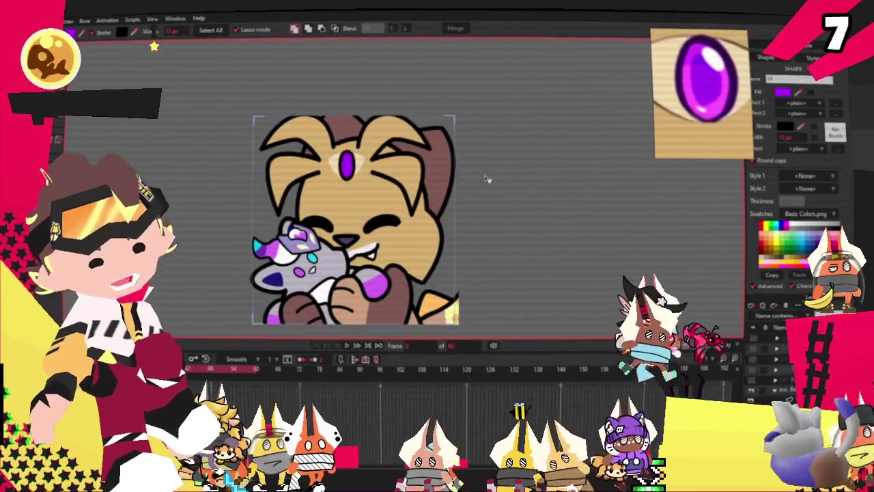
pyautogui.scroll(2, 340, 140)
pyautogui.scroll(-3, 317, 112)
pyautogui.press('space')
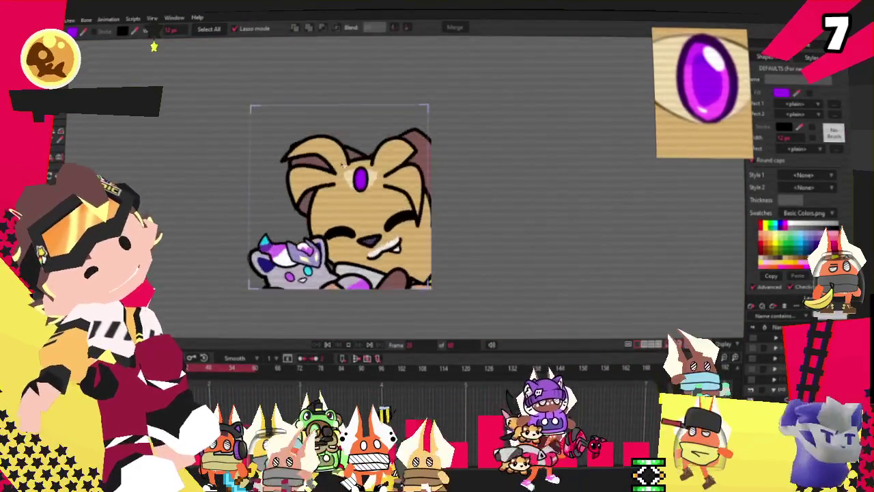
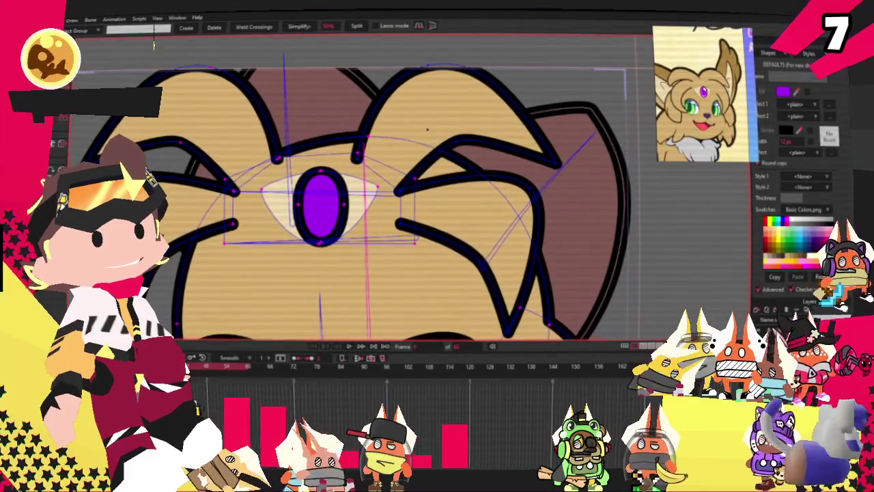
# Lower the upper-left eyelid line and pull its left end down and outward.
pyautogui.press('i')
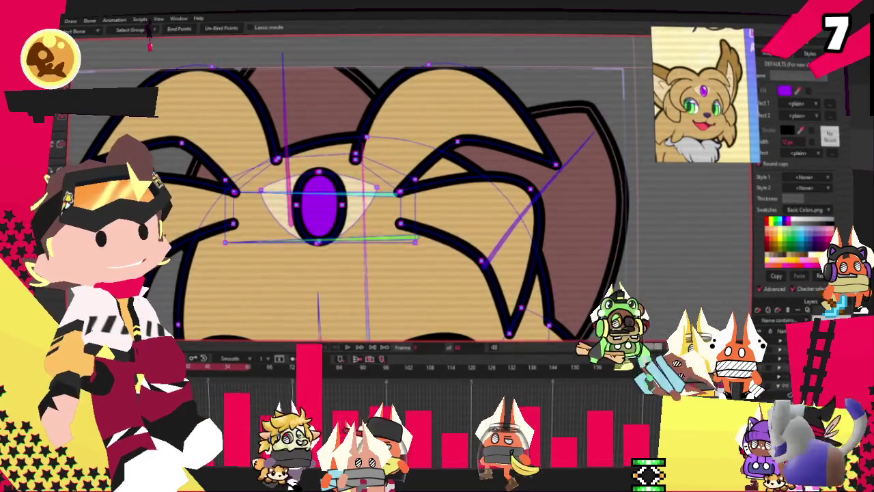
pyautogui.press('a')
pyautogui.scroll(3, 290, 169)
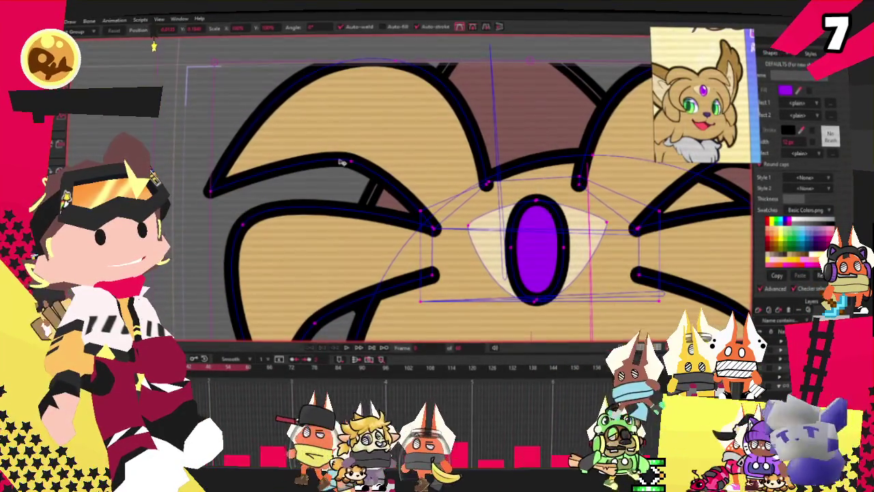
pyautogui.moveTo(291, 169); pyautogui.dragTo(313, 194)
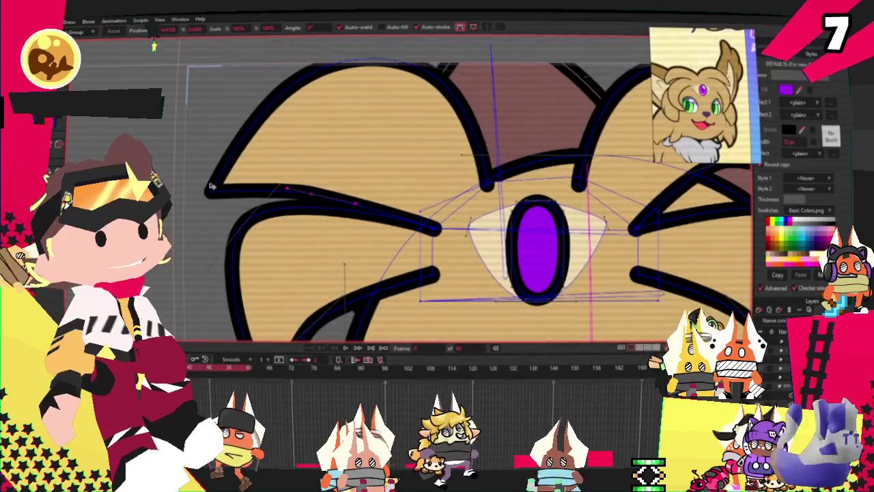
pyautogui.moveTo(205, 193); pyautogui.dragTo(188, 226)
# Pull the top head outline arc down and lift the upper-left head arc slightly.
pyautogui.moveTo(391, 70); pyautogui.dragTo(389, 117)
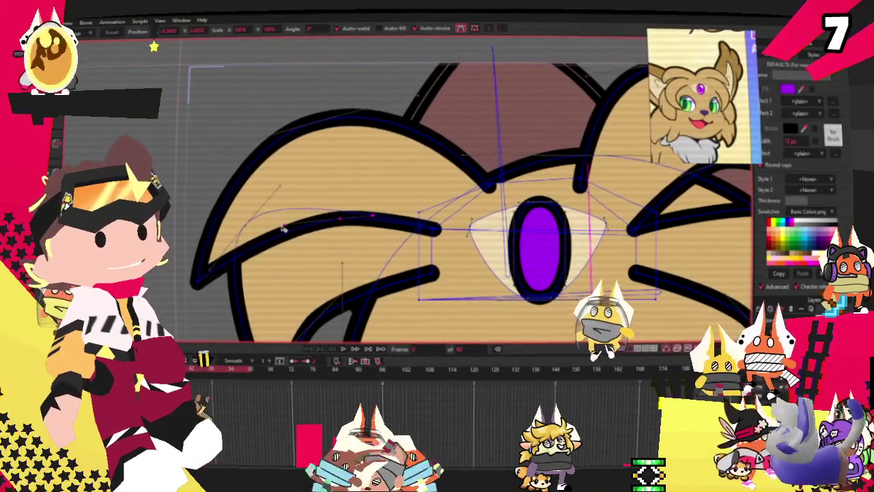
pyautogui.moveTo(282, 134); pyautogui.dragTo(284, 116)
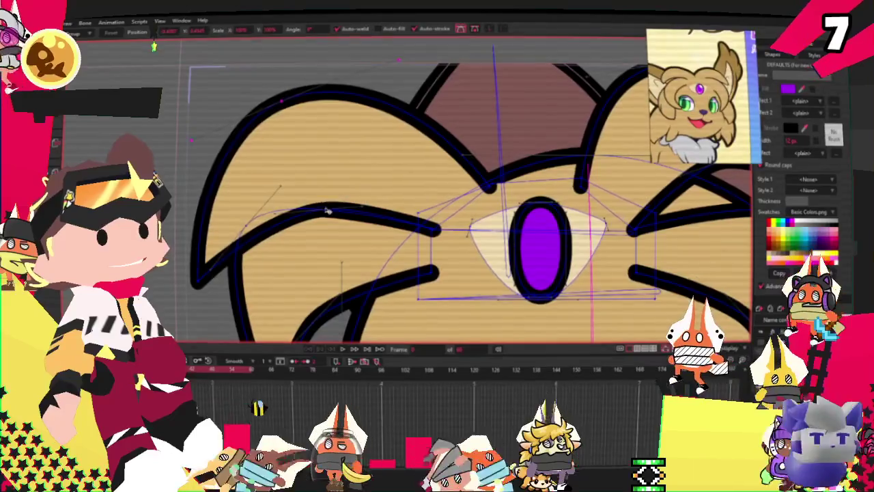
pyautogui.scroll(-3, 282, 159)
pyautogui.scroll(2, 282, 159)
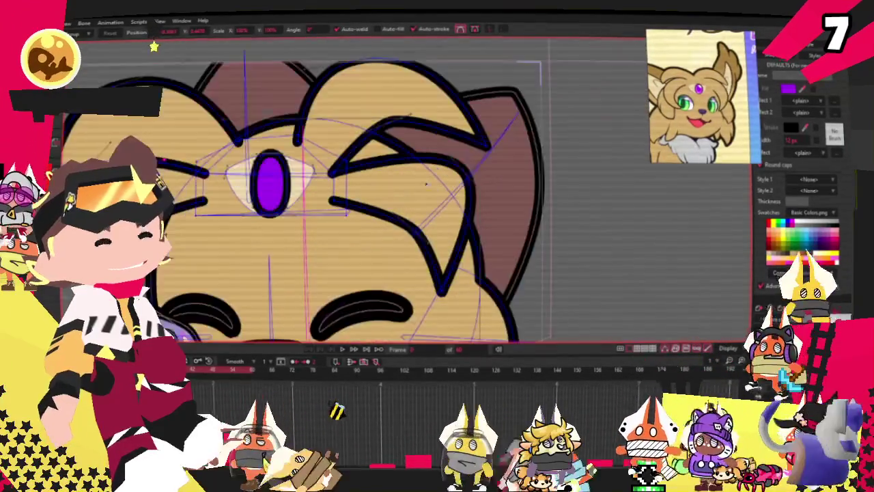
pyautogui.scroll(2, 428, 158)
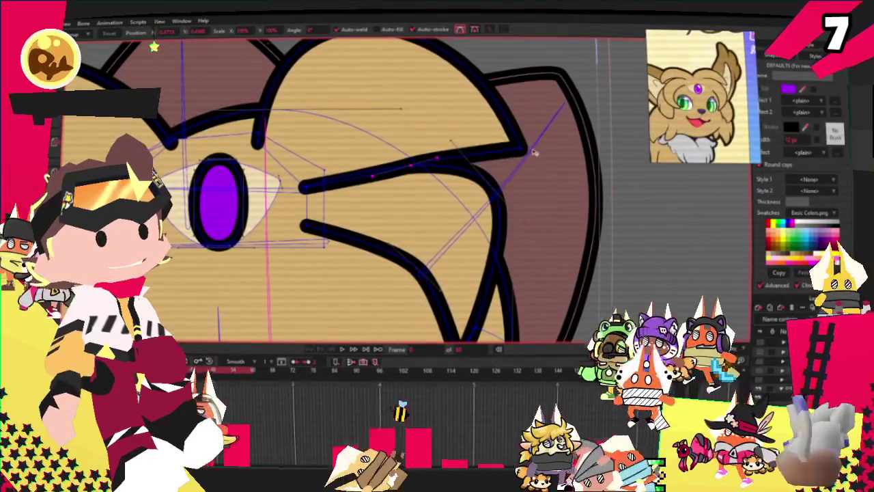
pyautogui.scroll(-3, 457, 122)
pyautogui.scroll(1, 457, 122)
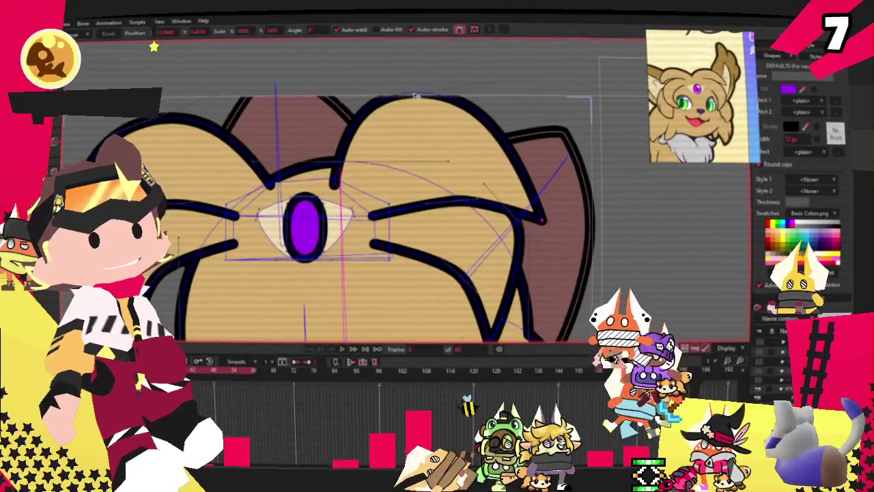
# Shift the eyelid curve's junction with the ear left and move its left vertex rightward.
pyautogui.moveTo(510, 126); pyautogui.dragTo(462, 119)
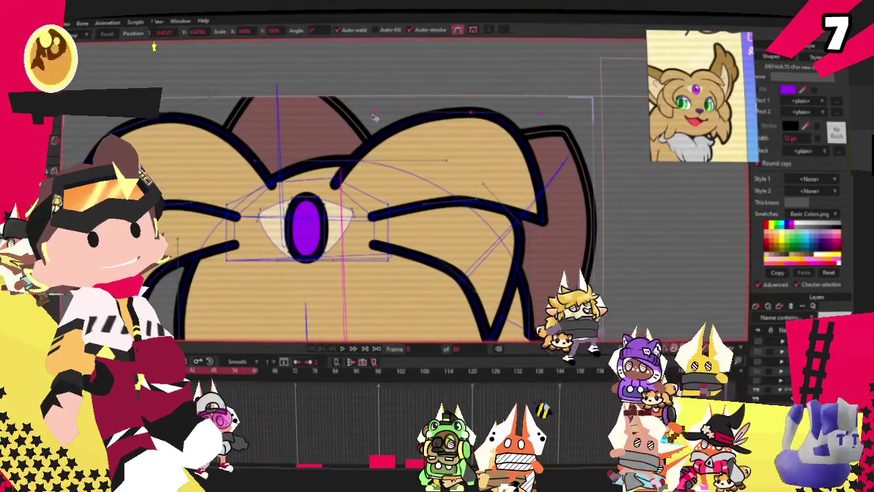
pyautogui.scroll(2, 369, 147)
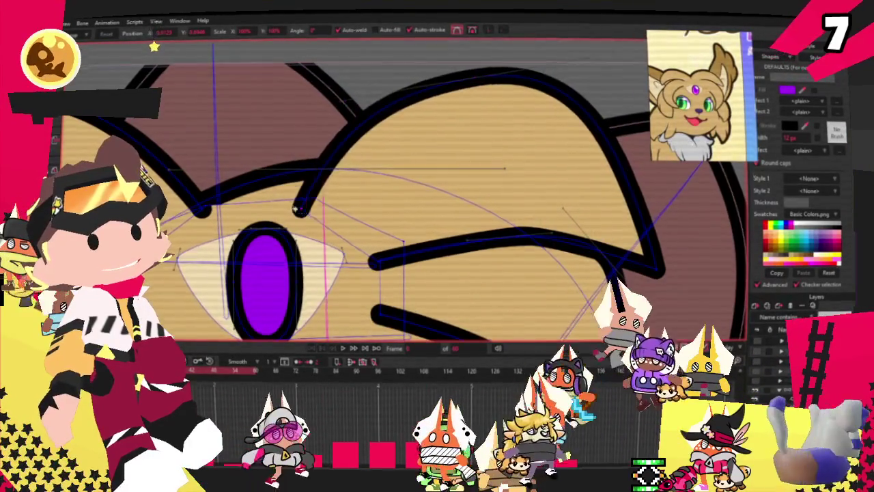
pyautogui.moveTo(198, 212); pyautogui.dragTo(269, 198)
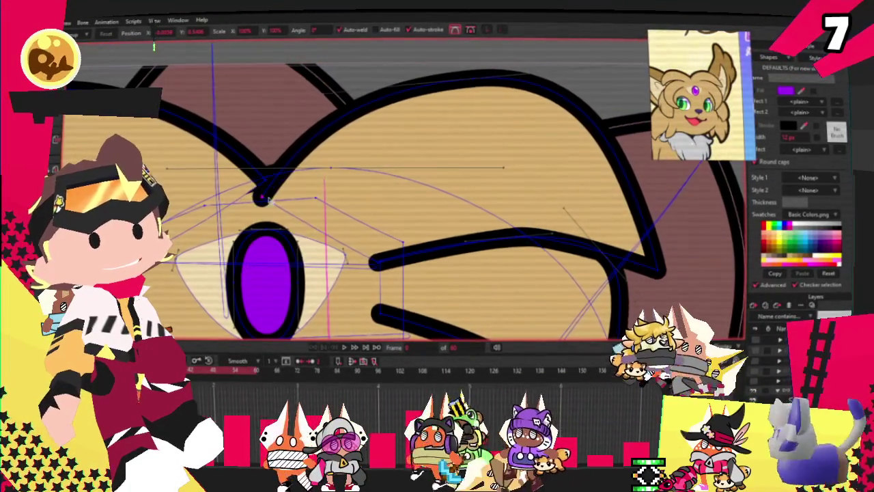
pyautogui.scroll(-2, 262, 181)
pyautogui.scroll(-3, 307, 171)
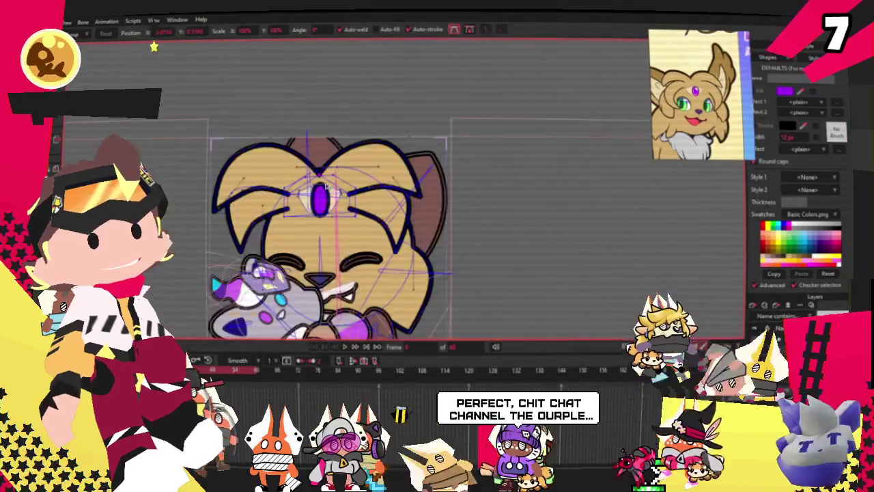
pyautogui.scroll(2, 404, 154)
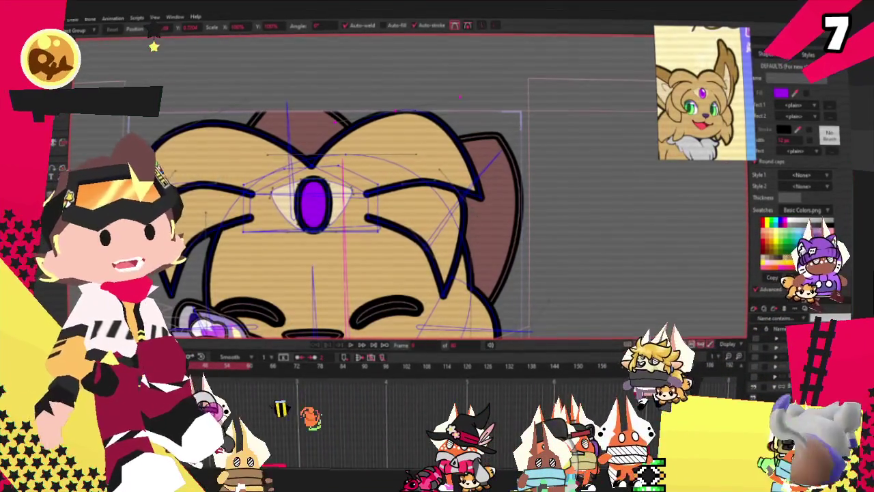
# Raise the selected brow strokes above the third eye, tilt them slightly clockwise, then deselect.
pyautogui.scroll(2, 389, 209)
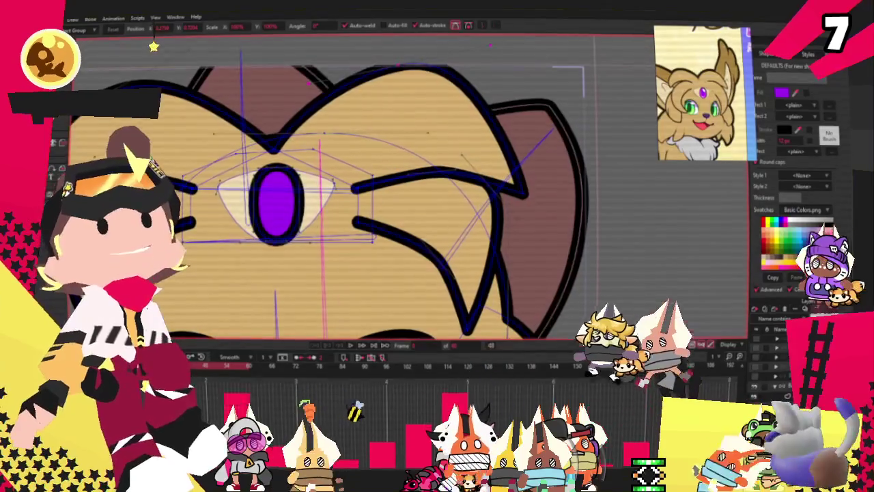
pyautogui.press('g')
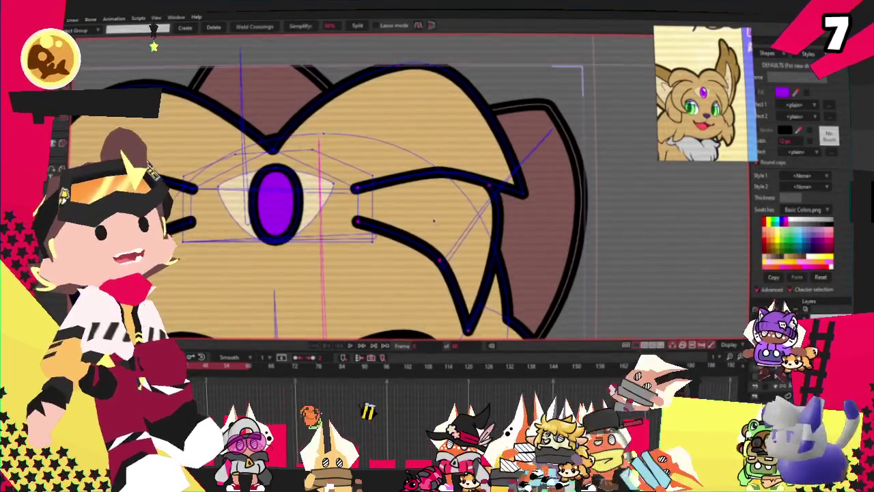
pyautogui.scroll(1, 433, 220)
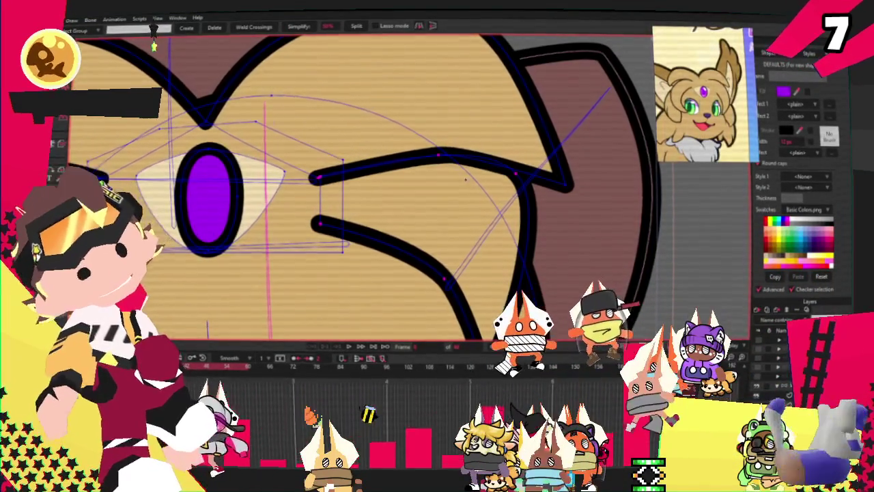
pyautogui.press('t')
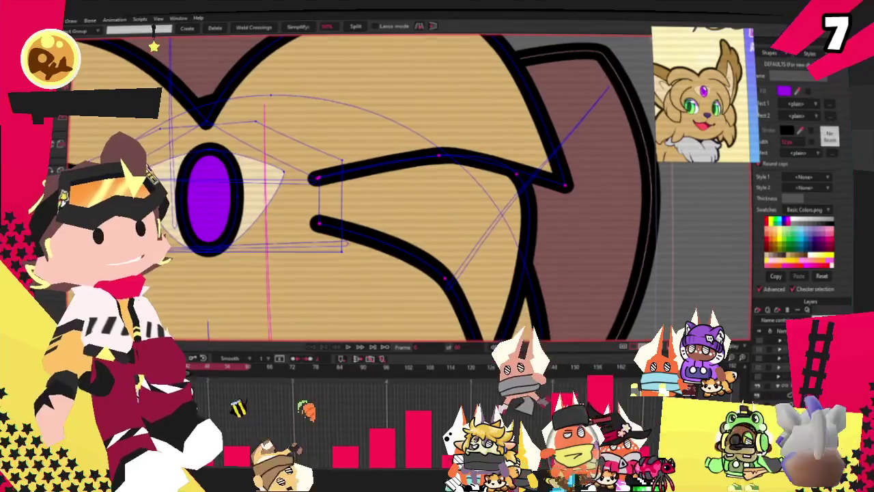
pyautogui.scroll(-1, 494, 173)
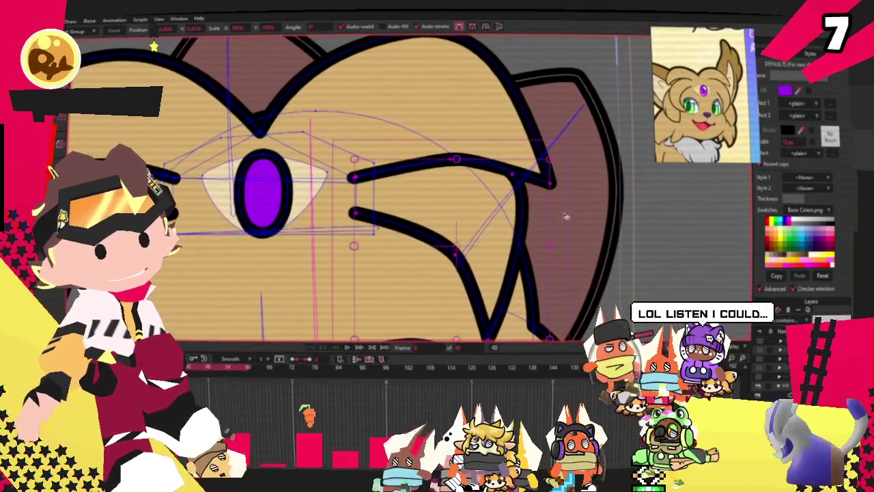
pyautogui.moveTo(558, 169); pyautogui.dragTo(556, 136)
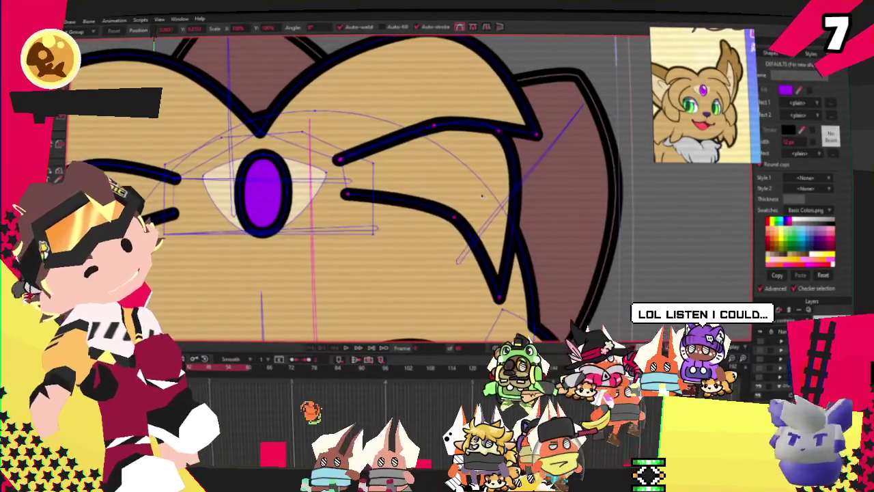
pyautogui.moveTo(553, 198); pyautogui.dragTo(542, 213)
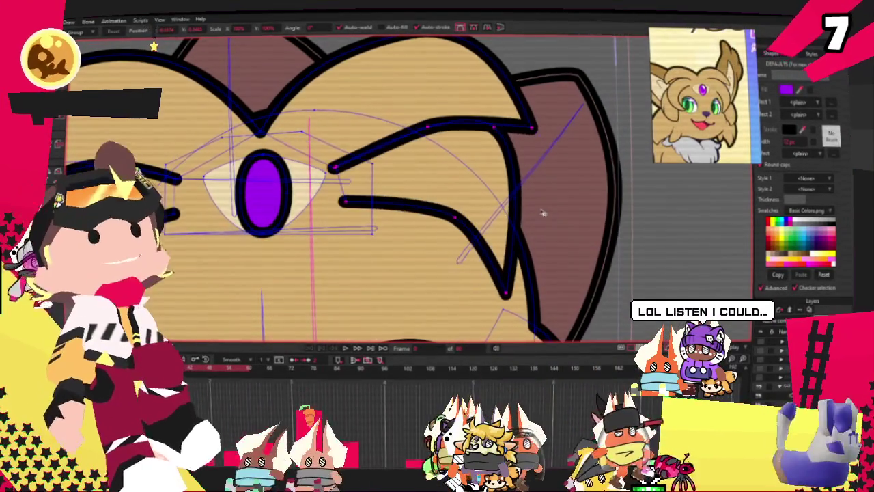
pyautogui.click(463, 181)
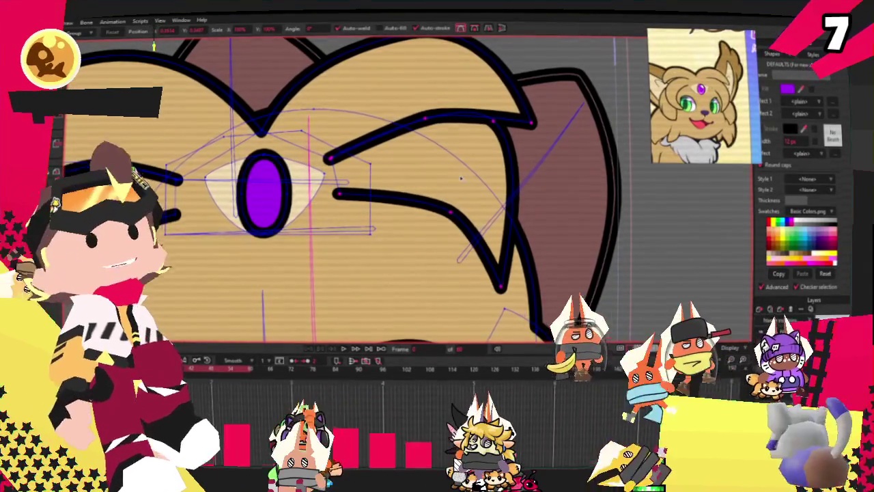
# Box-select the left eyebrow's points and inspect them up close.
pyautogui.scroll(-3, 456, 190)
pyautogui.scroll(3, 207, 191)
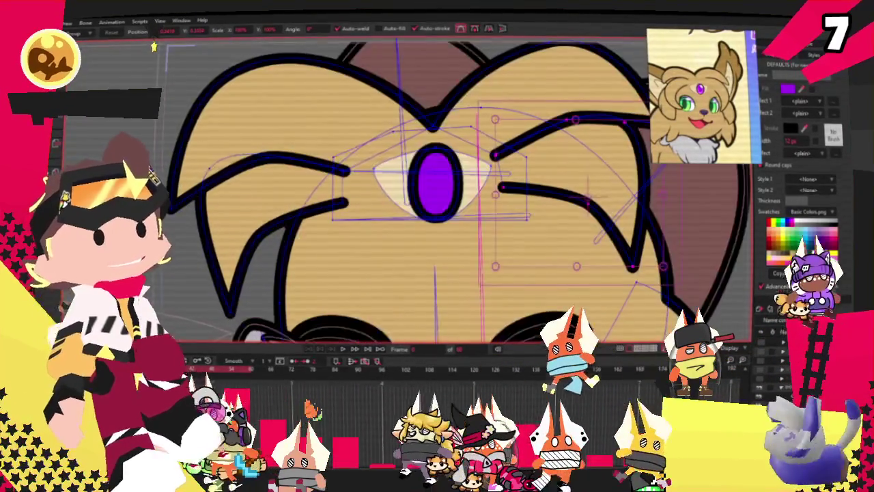
pyautogui.press('g')
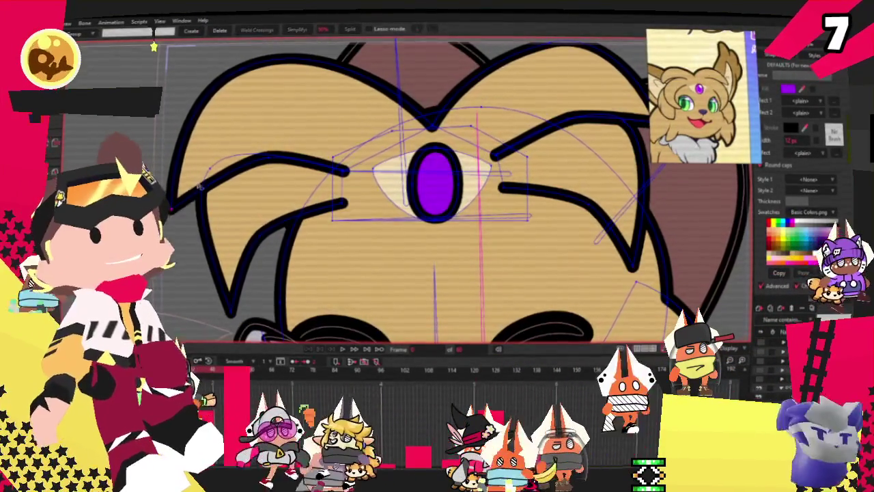
pyautogui.moveTo(188, 144); pyautogui.dragTo(279, 200)
pyautogui.scroll(2, 279, 200)
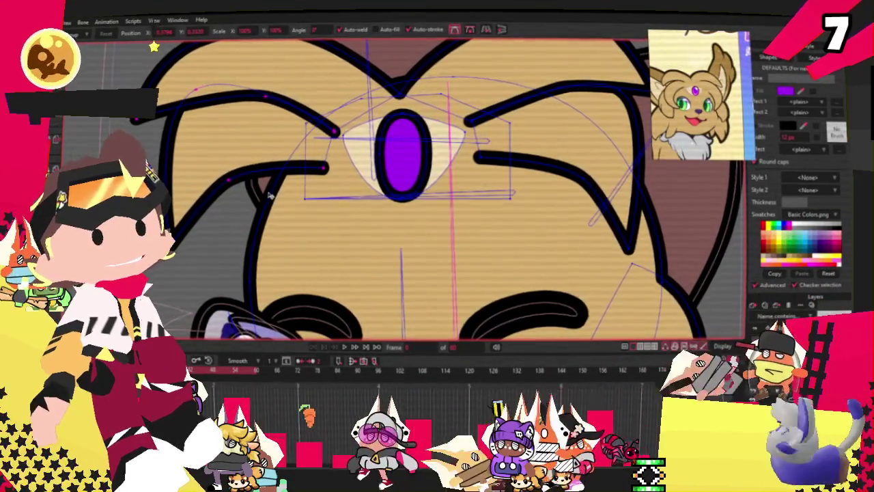
pyautogui.scroll(-5, 269, 196)
pyautogui.scroll(5, 247, 138)
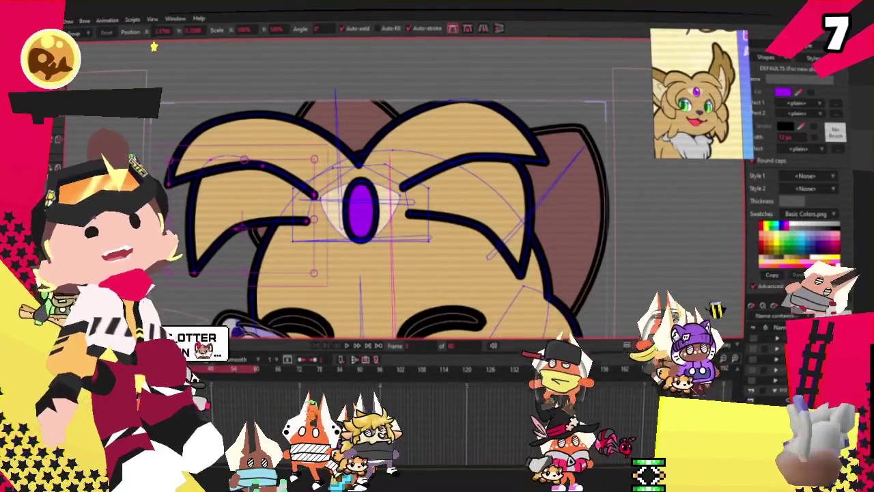
pyautogui.scroll(1, 204, 125)
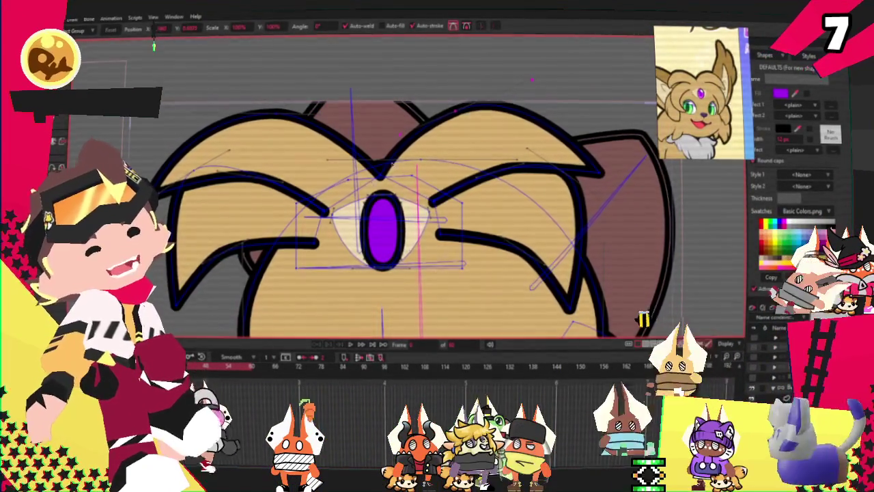
pyautogui.scroll(3, 382, 226)
pyautogui.scroll(-3, 382, 226)
pyautogui.scroll(1, 382, 225)
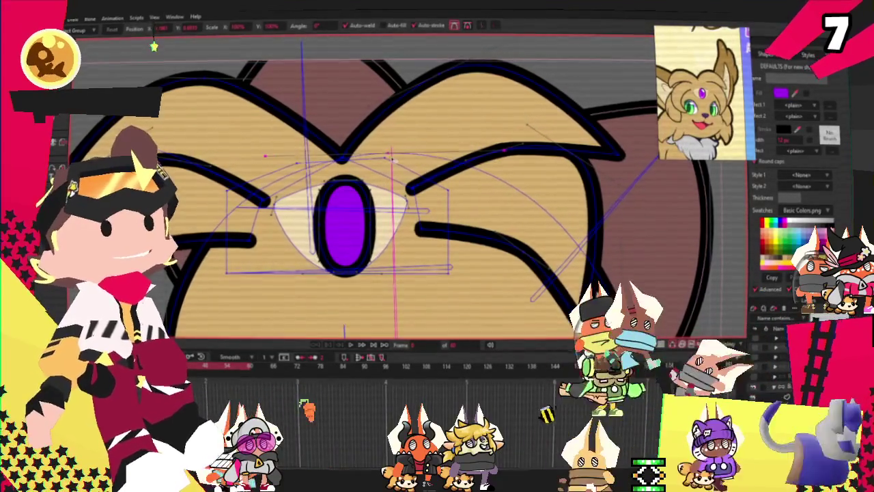
pyautogui.scroll(-2, 328, 150)
pyautogui.scroll(-2, 321, 137)
pyautogui.scroll(2, 389, 113)
pyautogui.press('g')
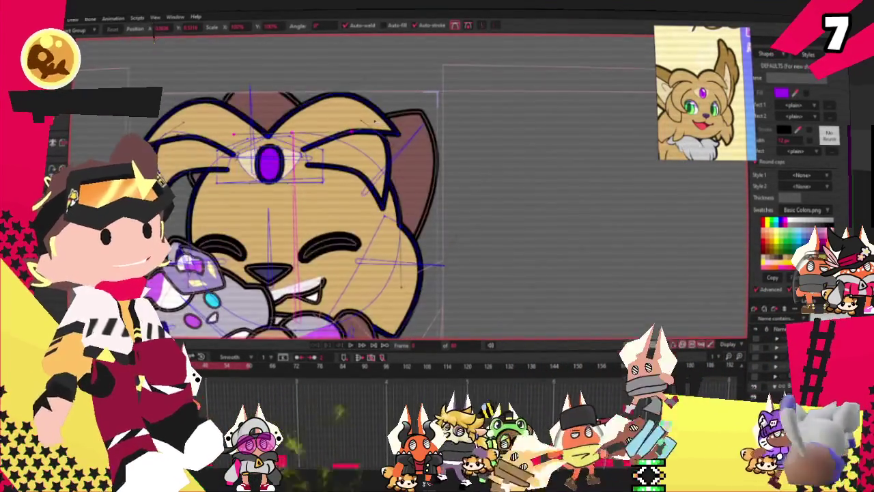
pyautogui.scroll(1, 390, 113)
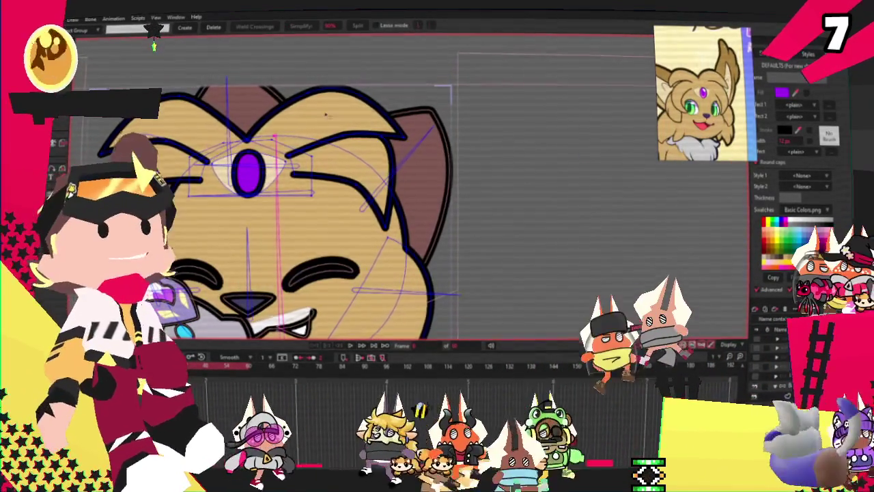
pyautogui.moveTo(284, 71); pyautogui.dragTo(352, 113)
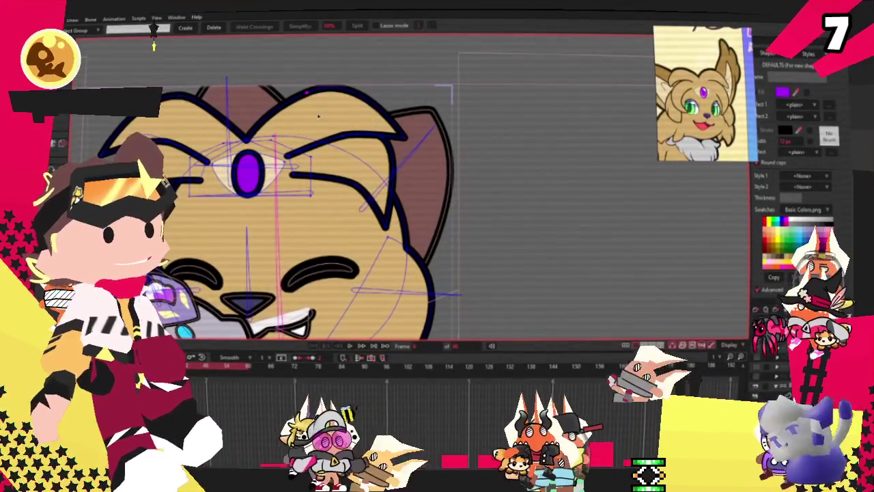
pyautogui.scroll(2, 330, 176)
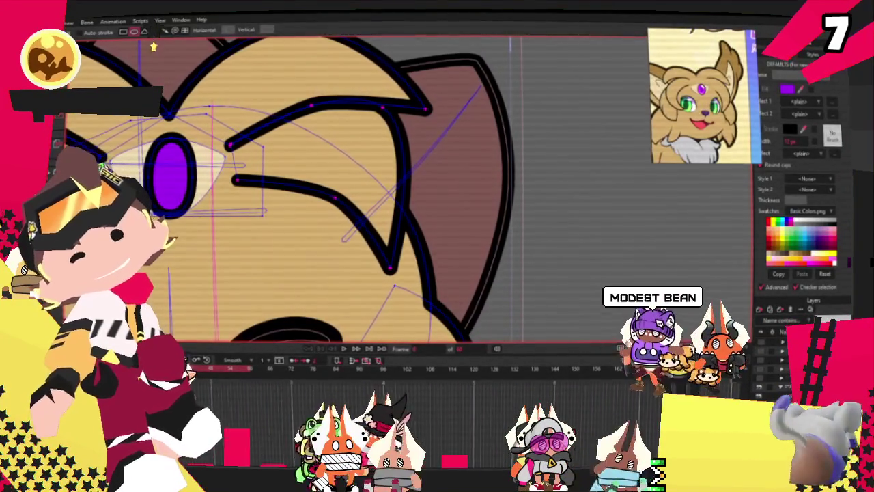
pyautogui.press('t')
pyautogui.scroll(-3, 381, 59)
pyautogui.scroll(-2, 410, 51)
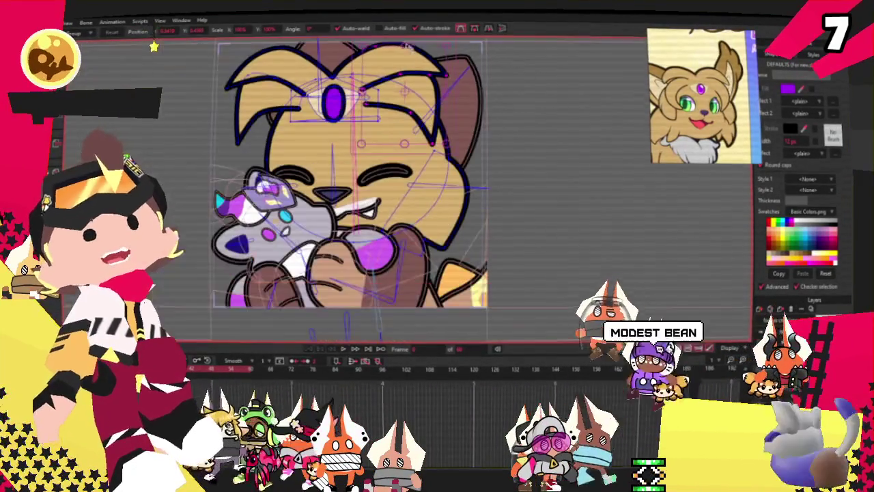
pyautogui.scroll(1, 448, 84)
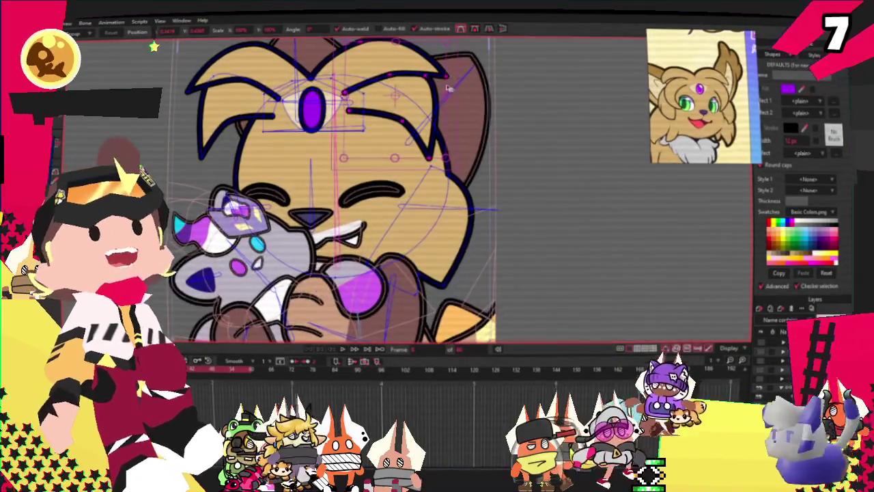
pyautogui.scroll(1, 449, 99)
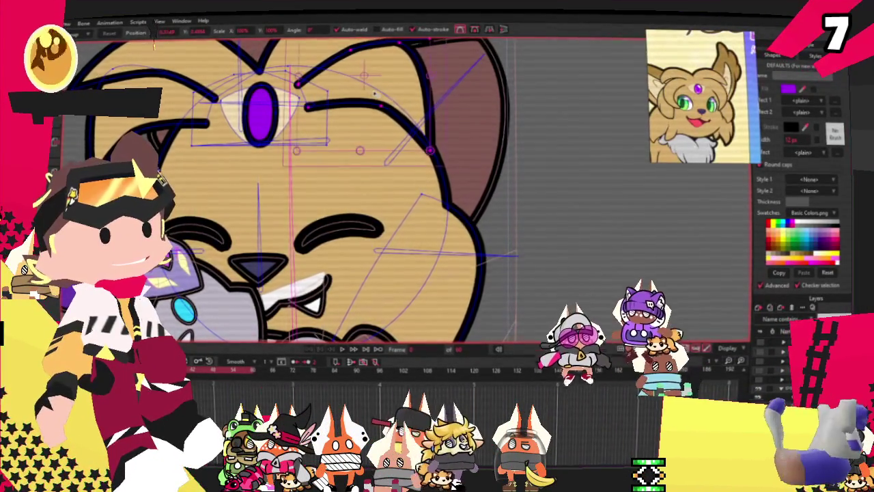
pyautogui.scroll(-3, 374, 94)
pyautogui.scroll(3, 432, 88)
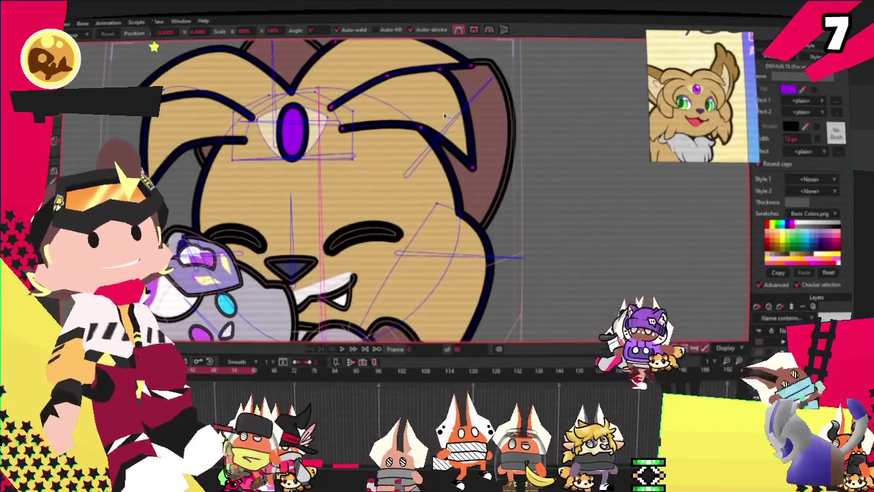
pyautogui.scroll(-2, 382, 115)
pyautogui.scroll(2, 407, 101)
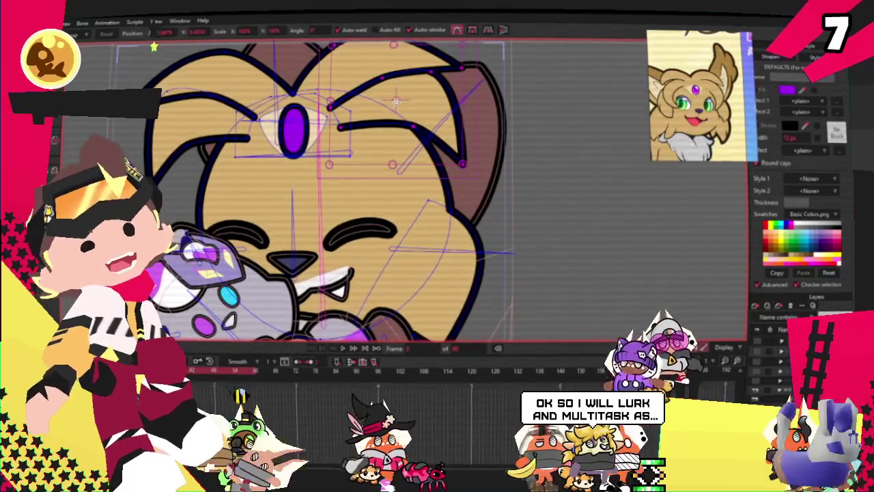
pyautogui.scroll(-1, 396, 101)
pyautogui.scroll(-1, 339, 65)
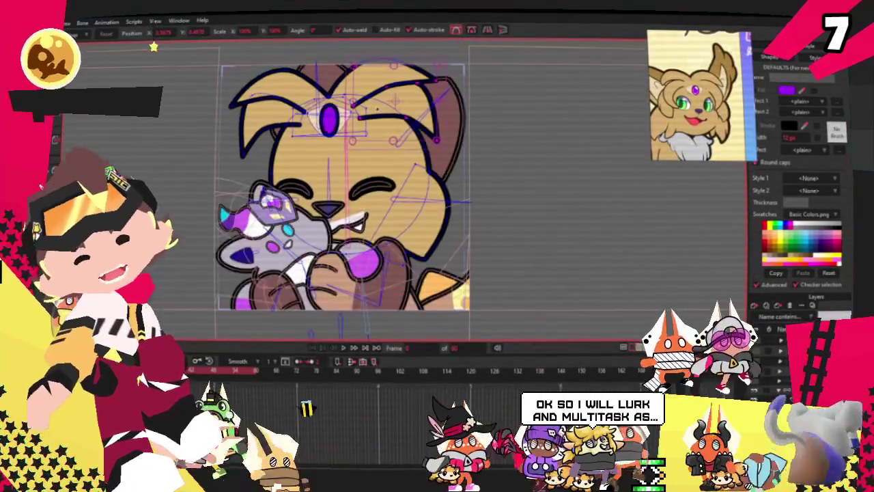
pyautogui.scroll(1, 339, 65)
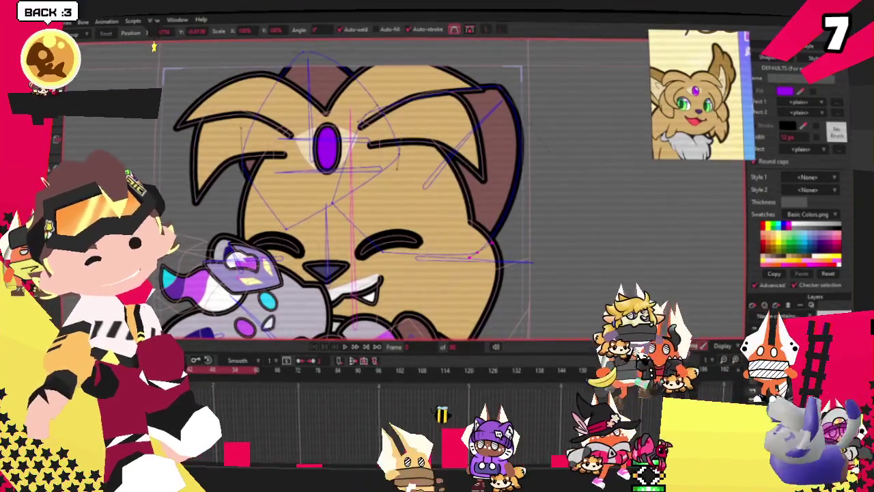
pyautogui.press('g')
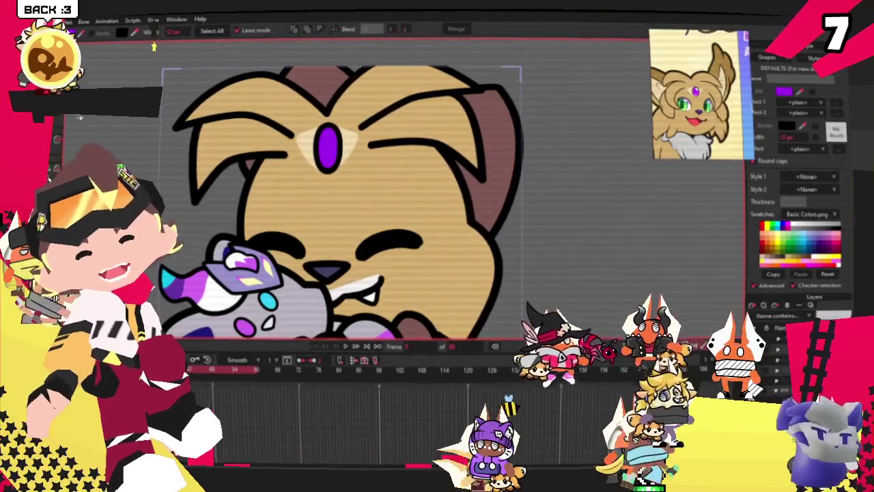
# Select the brown back ear and give it the same tan fill as the head.
pyautogui.click(483, 118)
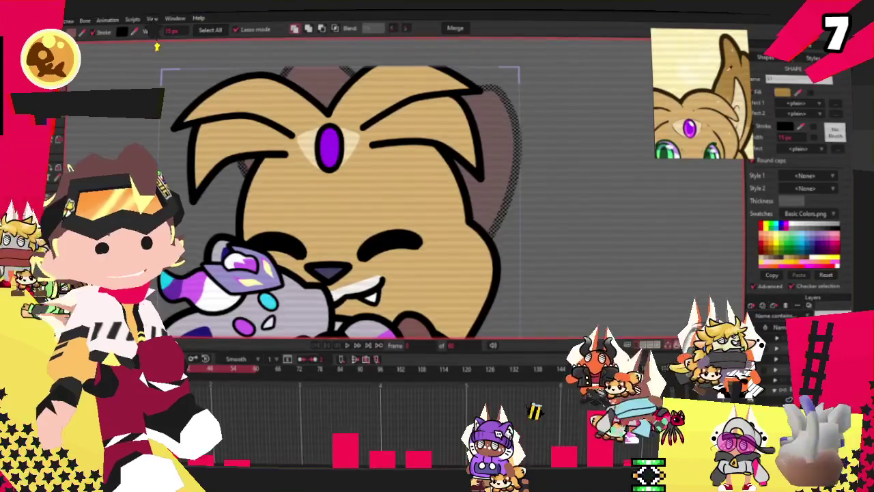
pyautogui.click(478, 136)
pyautogui.scroll(-2, 471, 144)
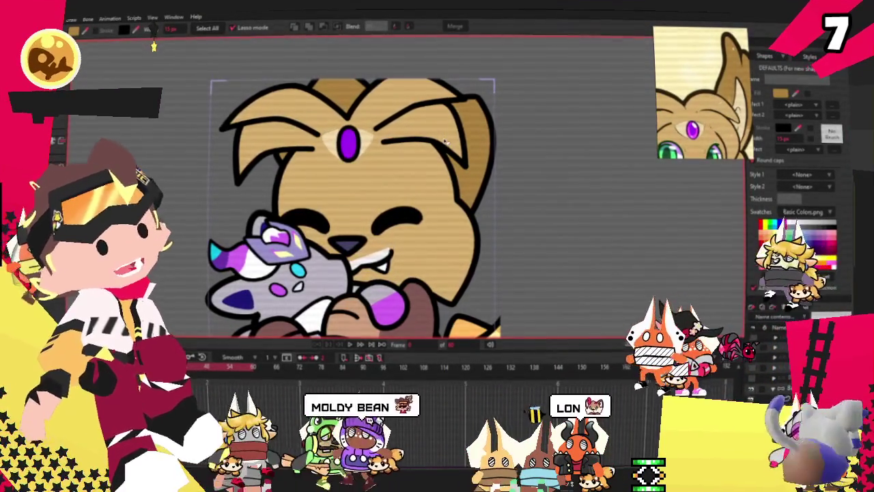
# Extend a new path upward from the top of the cat's head.
pyautogui.hotkey('alt', 'a')
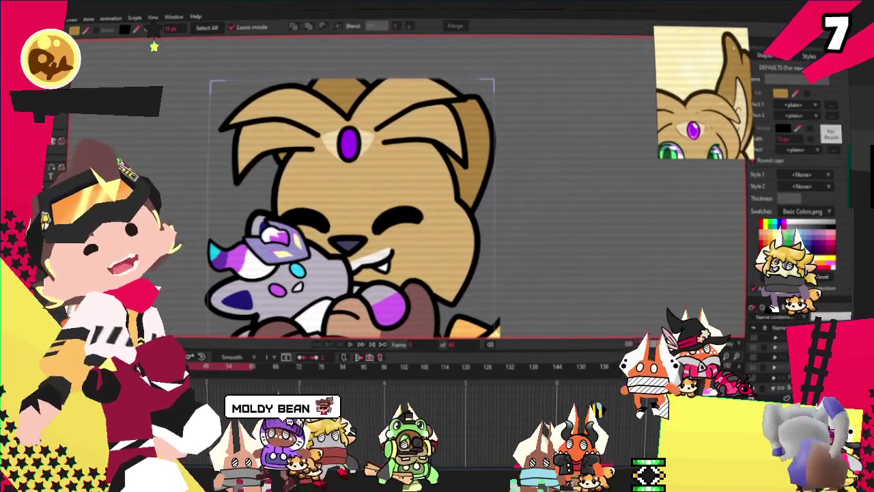
pyautogui.scroll(2, 345, 102)
pyautogui.scroll(2, 345, 103)
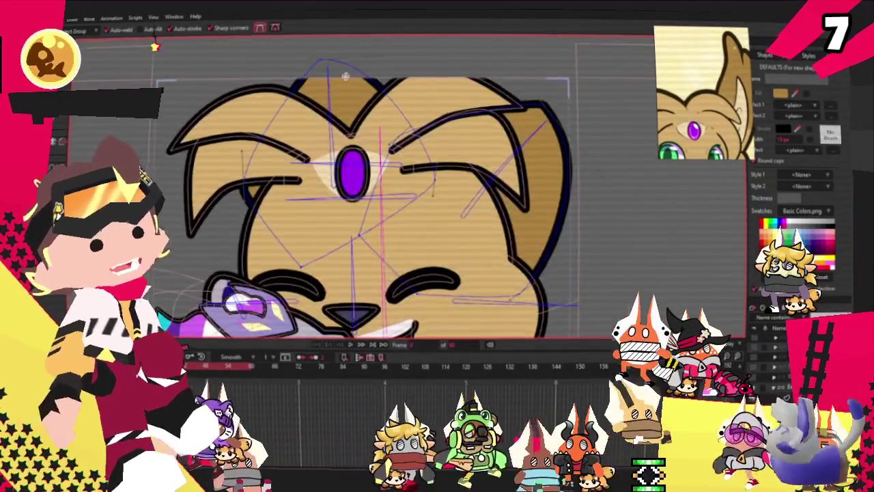
pyautogui.scroll(2, 345, 102)
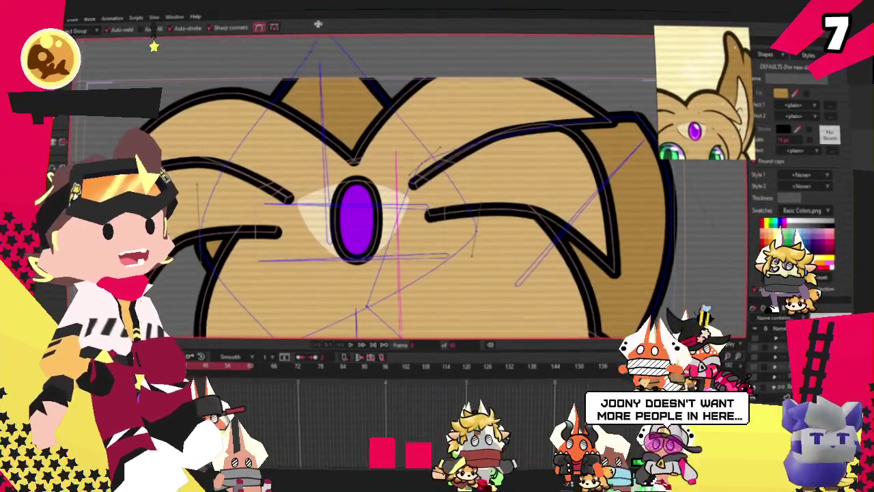
pyautogui.scroll(-2, 394, 100)
pyautogui.scroll(2, 396, 173)
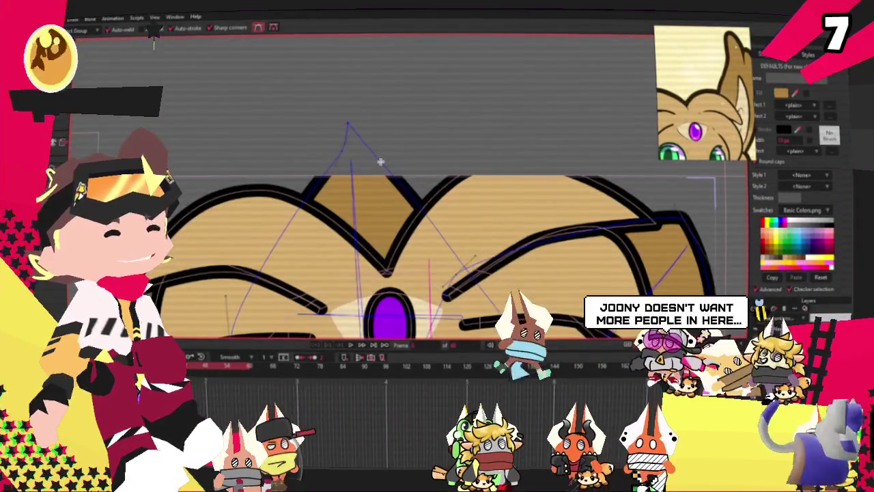
pyautogui.moveTo(396, 173); pyautogui.dragTo(412, 142)
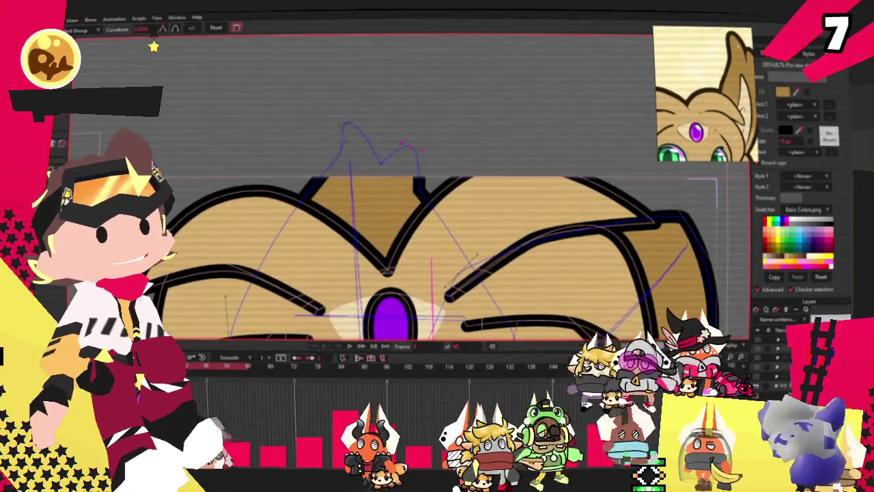
# Curl the tuft by shifting its top point right and pulling it higher.
pyautogui.press('a')
pyautogui.scroll(3, 335, 116)
pyautogui.moveTo(252, 97); pyautogui.dragTo(288, 91)
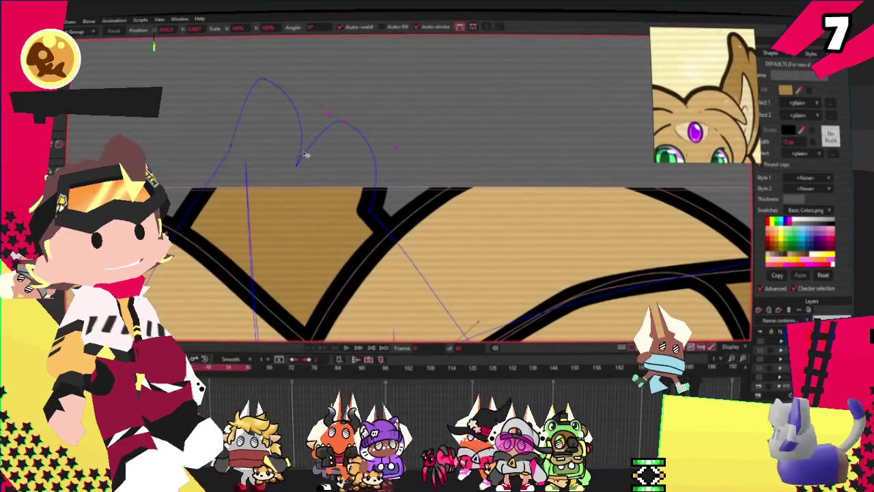
pyautogui.moveTo(280, 93); pyautogui.dragTo(277, 73)
pyautogui.scroll(-3, 281, 81)
pyautogui.scroll(-2, 281, 80)
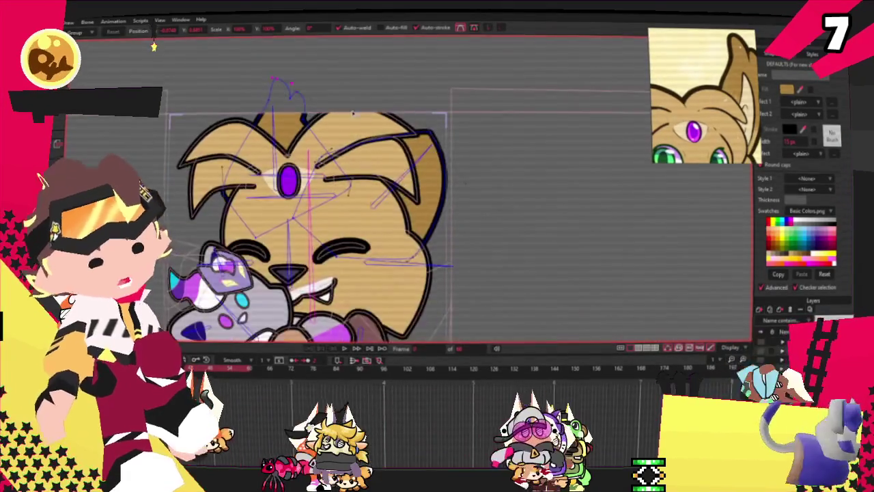
pyautogui.scroll(3, 287, 75)
pyautogui.scroll(3, 546, 138)
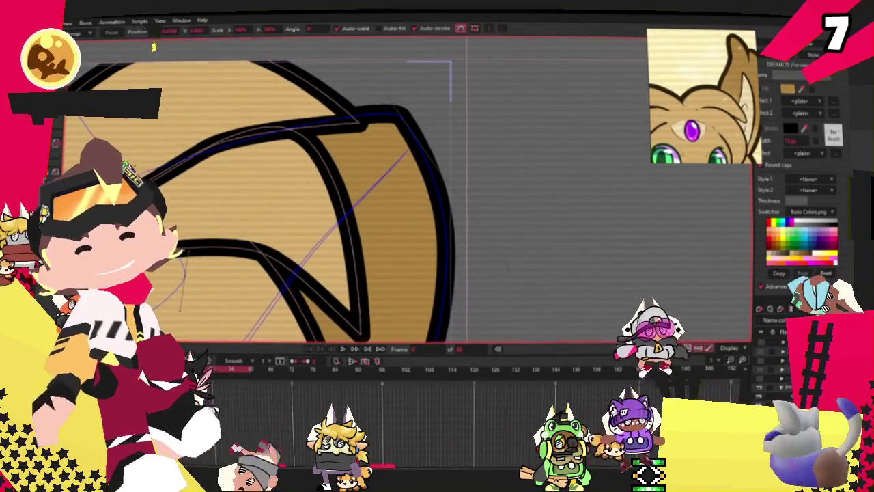
# Add new points along the ear's right edge, including a sharp spike.
pyautogui.press('a')
pyautogui.moveTo(433, 141); pyautogui.dragTo(468, 219)
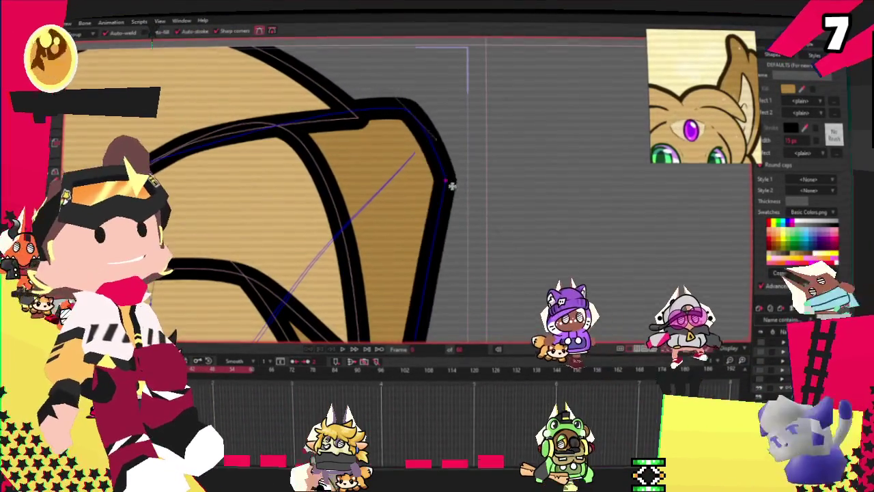
pyautogui.moveTo(445, 153); pyautogui.dragTo(475, 73)
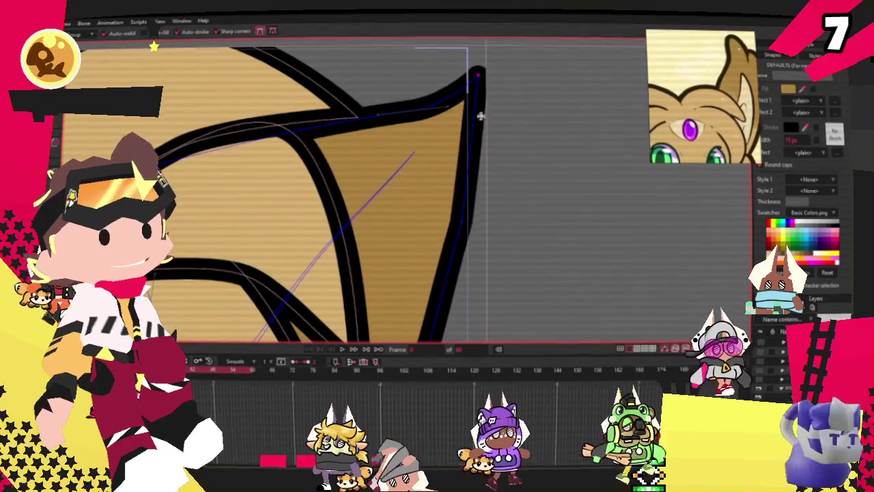
pyautogui.moveTo(455, 136)
pyautogui.mouseDown()
pyautogui.moveTo(485, 170)
pyautogui.moveTo(472, 162)
pyautogui.mouseUp()
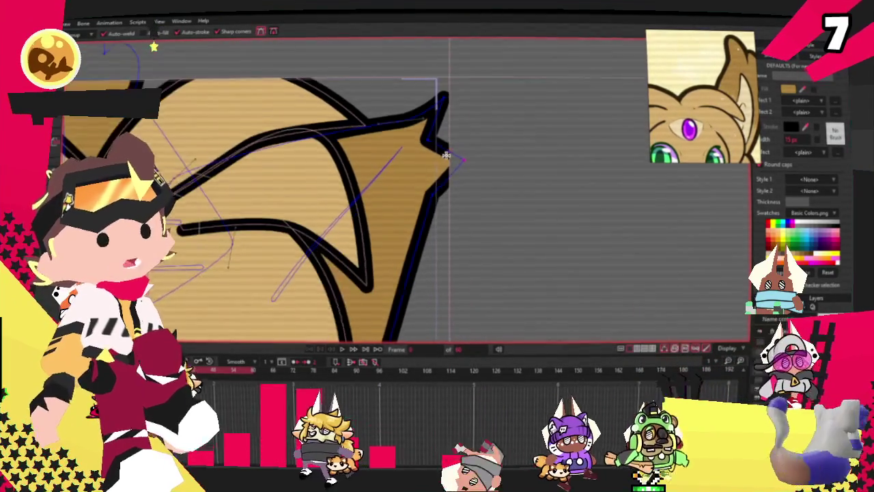
# Reduce the new ear vertex's curvature so the bulge becomes a small notch.
pyautogui.press('c')
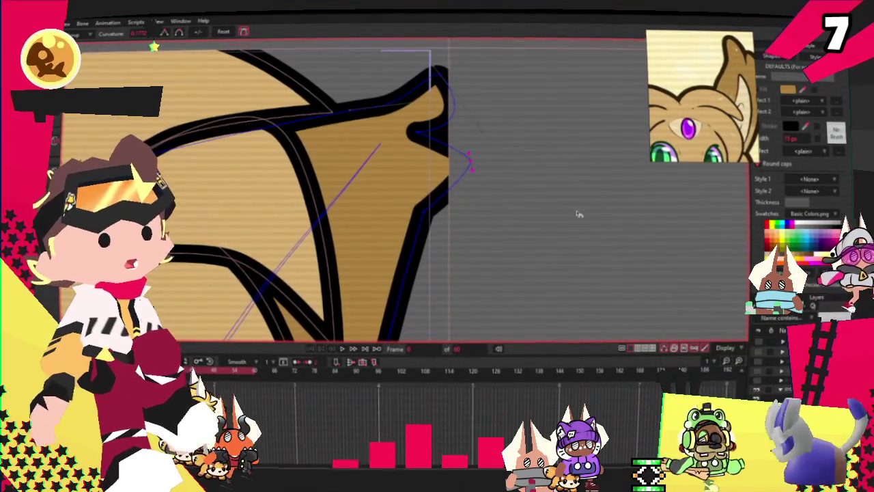
pyautogui.click(470, 162)
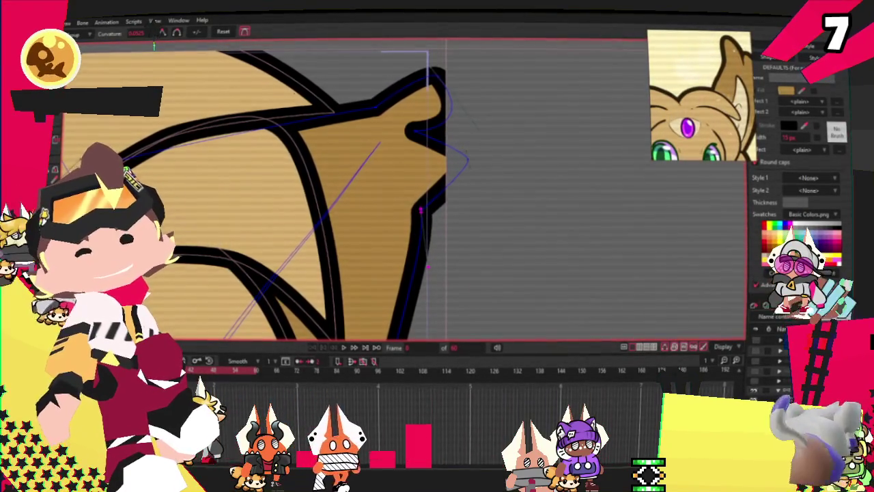
pyautogui.moveTo(414, 179); pyautogui.dragTo(426, 170)
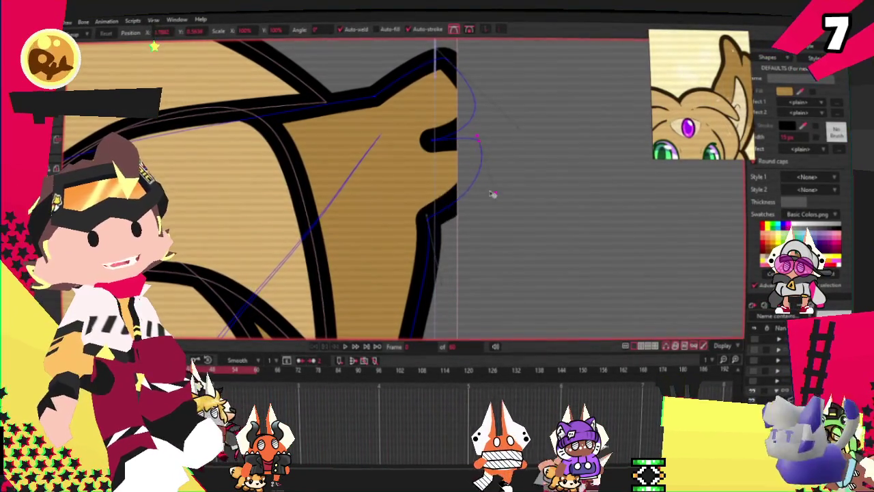
pyautogui.moveTo(418, 146); pyautogui.dragTo(450, 130)
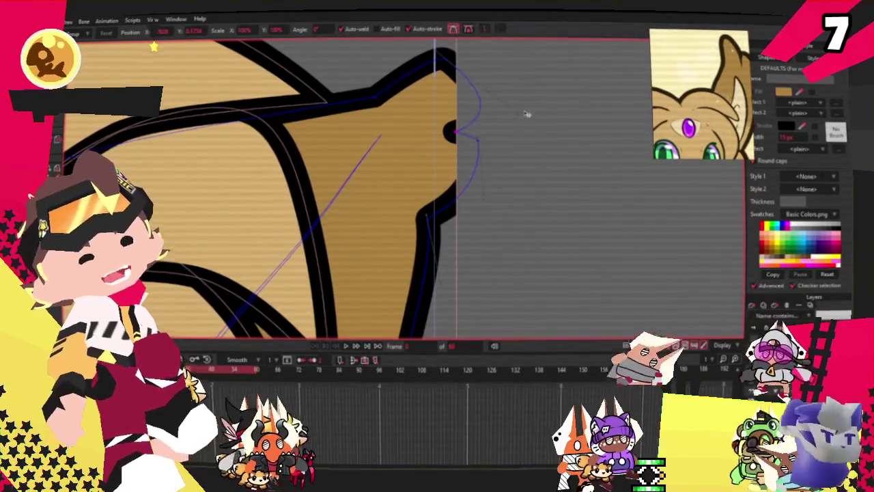
pyautogui.scroll(-3, 489, 103)
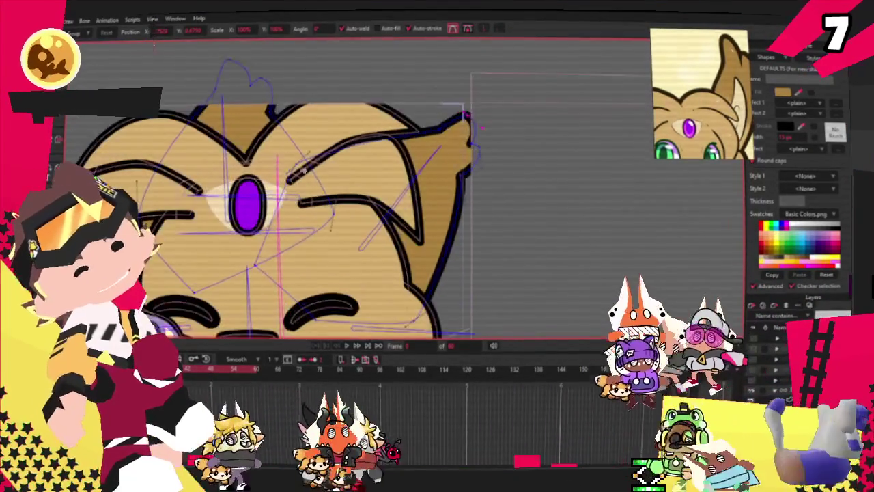
pyautogui.scroll(-2, 404, 188)
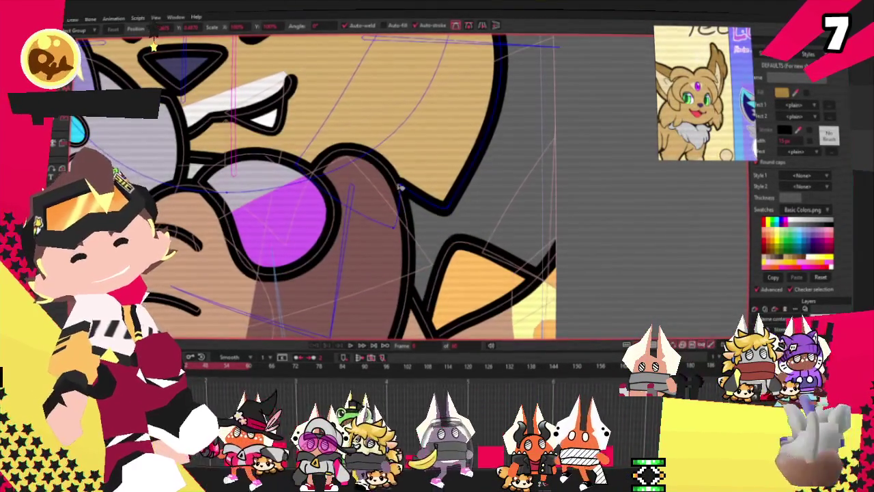
pyautogui.scroll(-1, 417, 185)
pyautogui.scroll(-2, 420, 179)
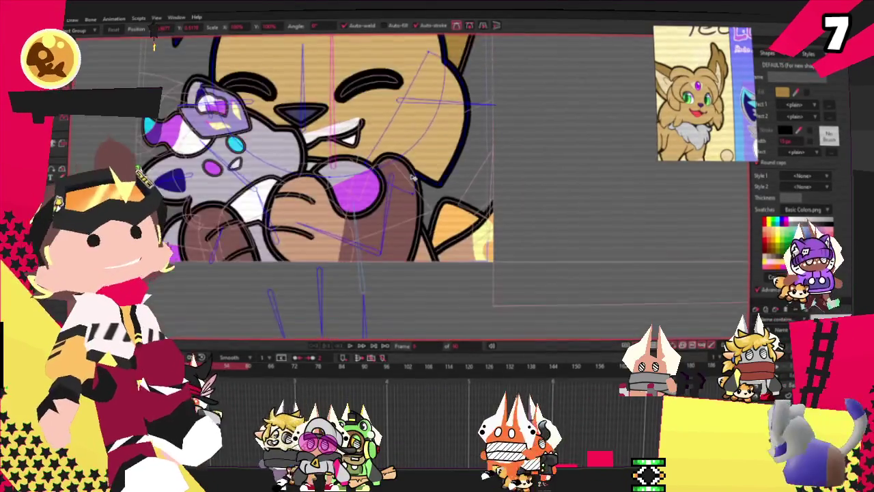
pyautogui.scroll(-2, 423, 172)
pyautogui.scroll(2, 432, 161)
pyautogui.scroll(2, 432, 161)
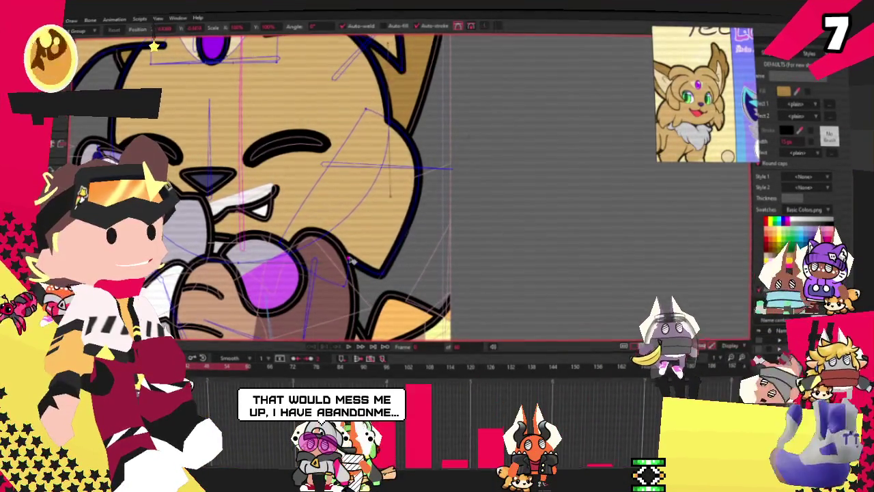
pyautogui.moveTo(352, 259); pyautogui.dragTo(367, 257)
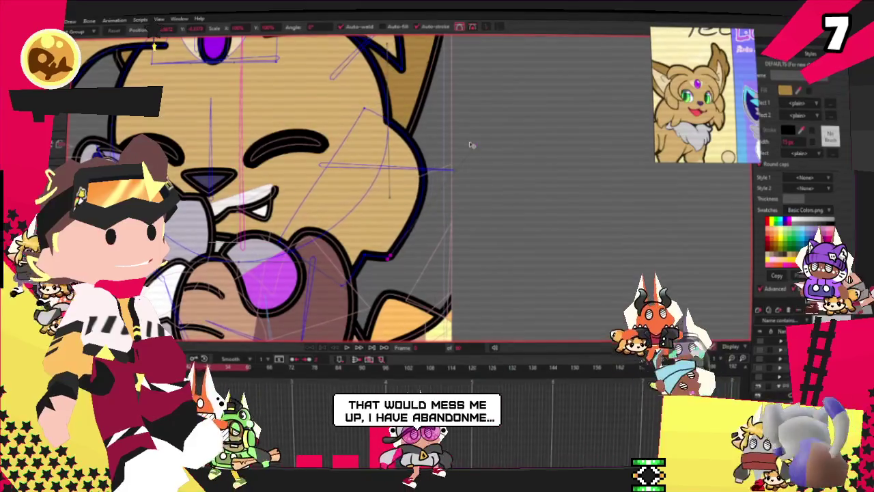
pyautogui.moveTo(389, 258); pyautogui.dragTo(393, 272)
pyautogui.hotkey('ctrl', 'z')
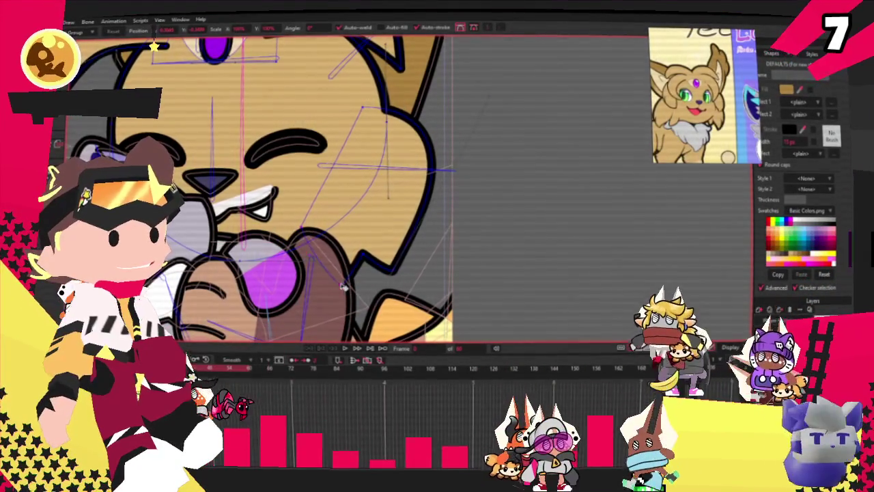
pyautogui.scroll(-1, 344, 258)
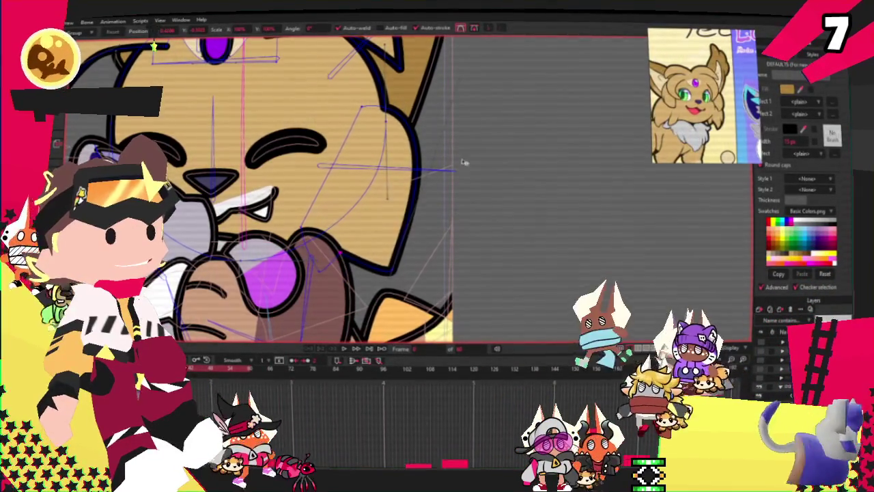
pyautogui.scroll(-1, 374, 133)
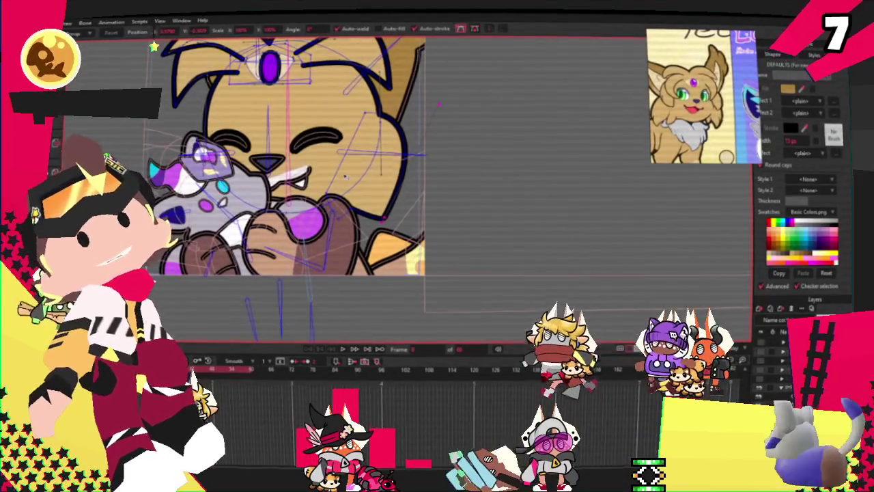
pyautogui.scroll(-1, 346, 176)
pyautogui.scroll(1, 368, 74)
pyautogui.scroll(1, 367, 74)
pyautogui.scroll(-1, 367, 75)
pyautogui.scroll(2, 367, 74)
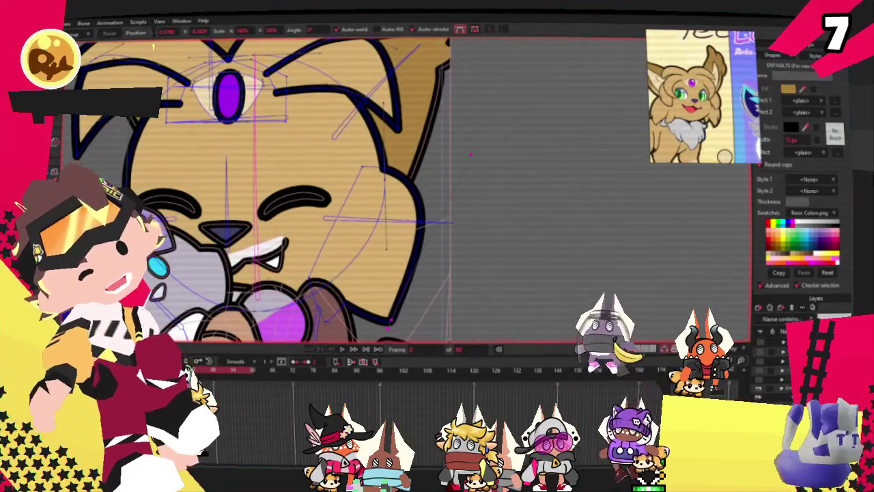
pyautogui.scroll(-1, 259, 191)
pyautogui.click(382, 153)
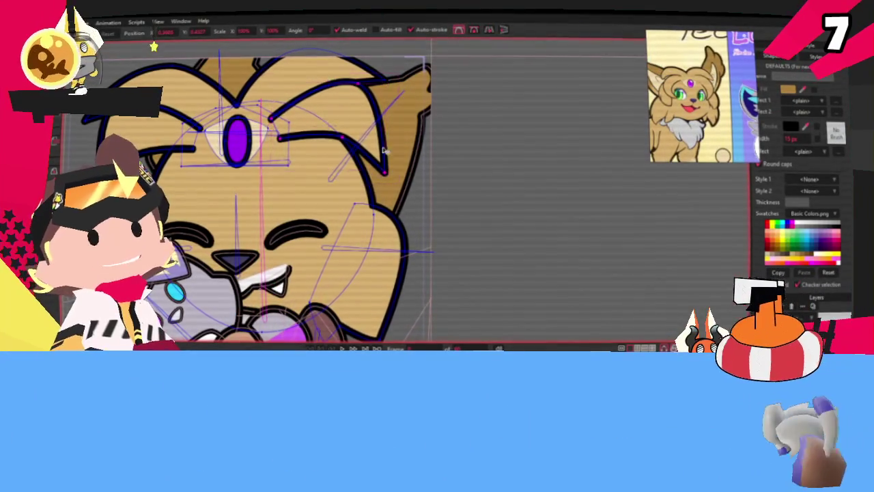
# Zoom in on the right cheek stroke and turn its point into a sharp corner.
pyautogui.scroll(1, 392, 205)
pyautogui.scroll(1, 396, 220)
pyautogui.hotkey('ctrl', 'z')
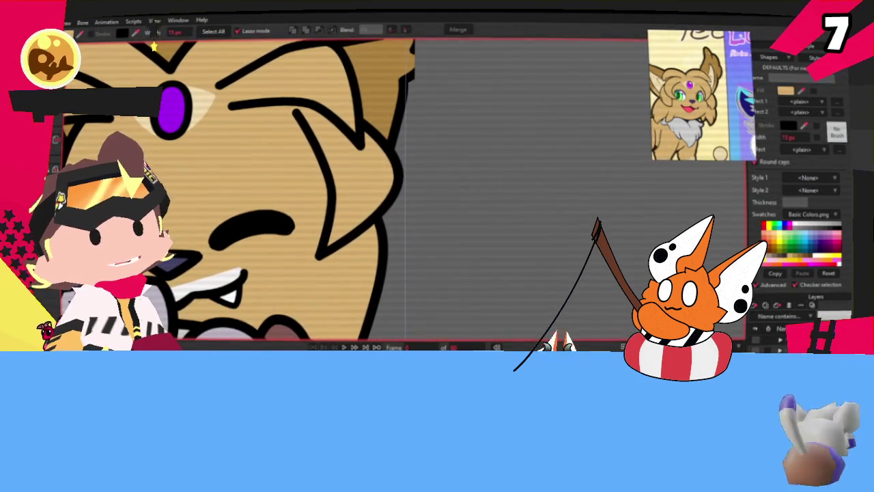
pyautogui.press('t')
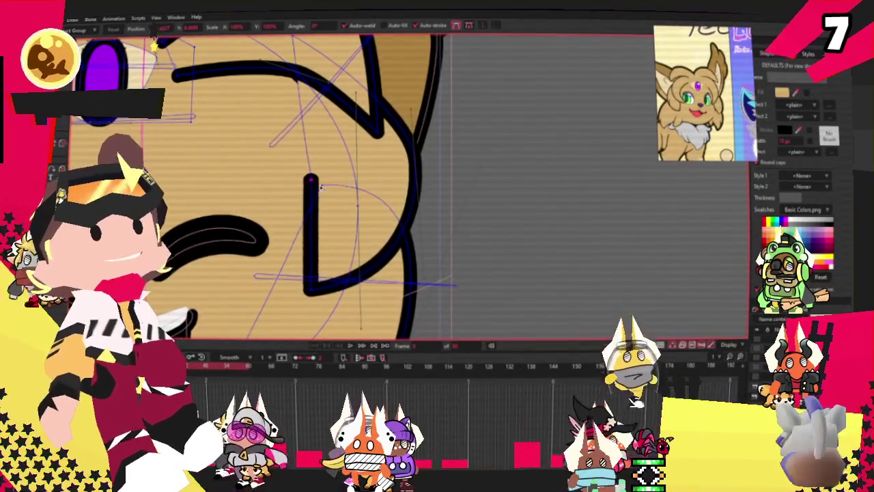
# Inspect the bent cheek line up close, ending on whole-shape selection.
pyautogui.scroll(-5, 362, 154)
pyautogui.scroll(3, 369, 184)
pyautogui.scroll(2, 374, 217)
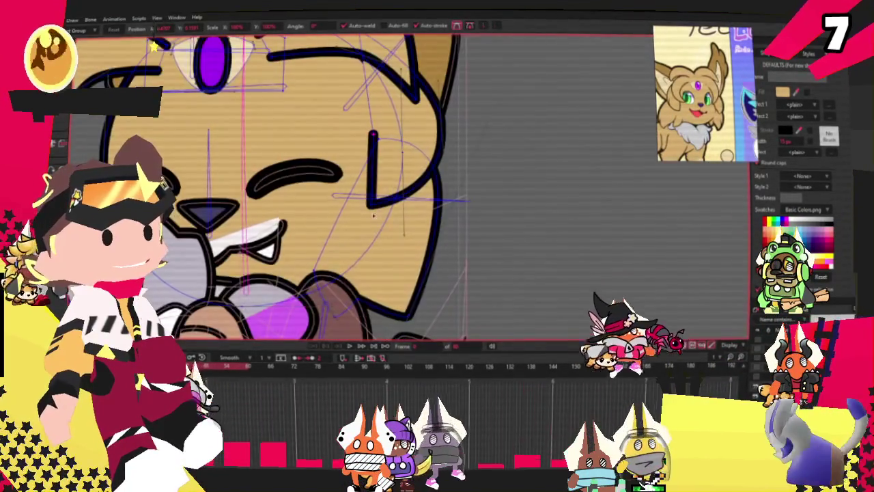
pyautogui.scroll(3, 394, 234)
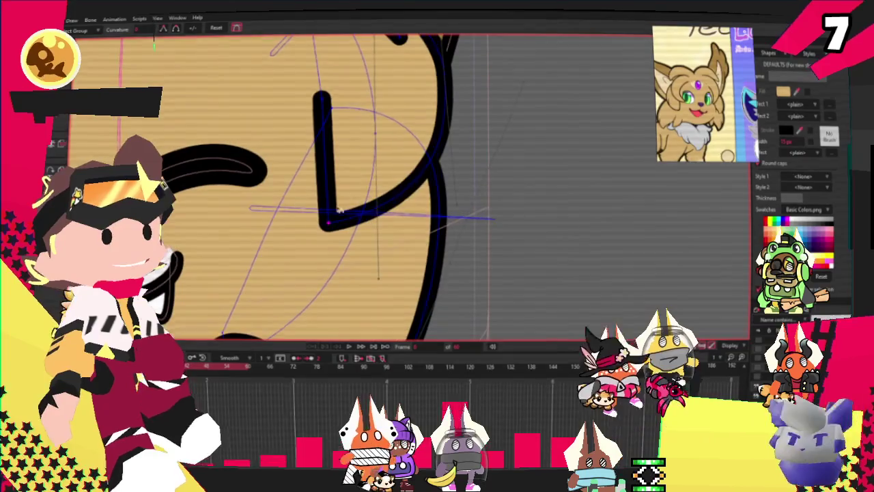
pyautogui.scroll(-3, 394, 234)
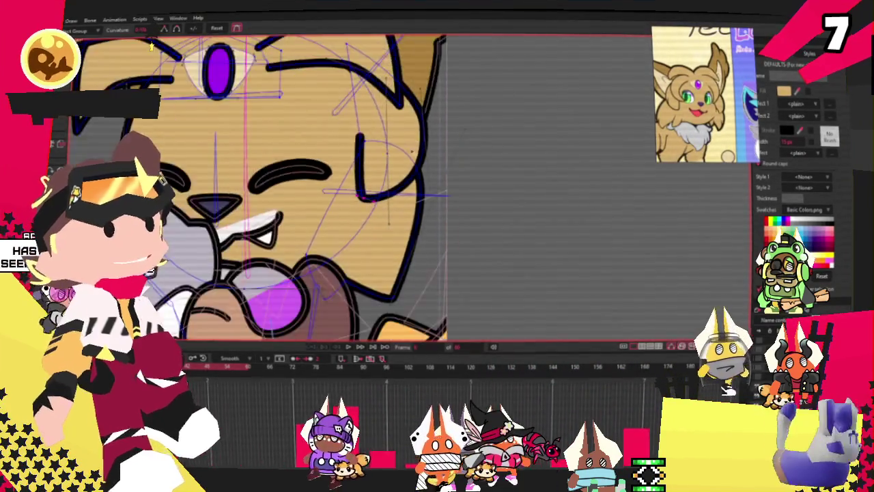
pyautogui.scroll(-2, 394, 234)
pyautogui.scroll(-1, 341, 170)
pyautogui.scroll(3, 274, 78)
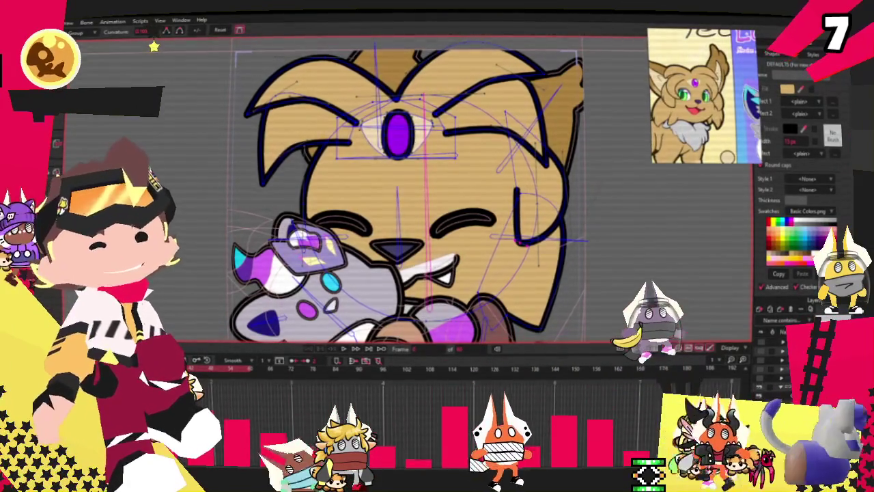
pyautogui.press('t')
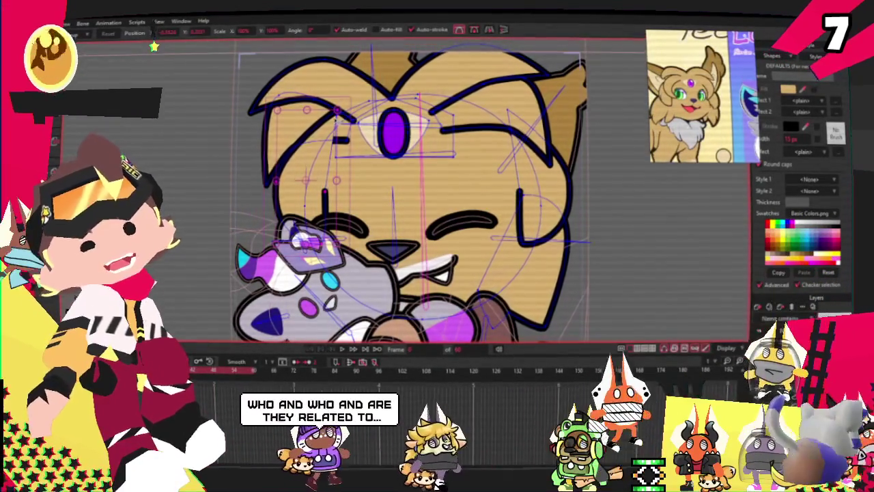
pyautogui.press('p')
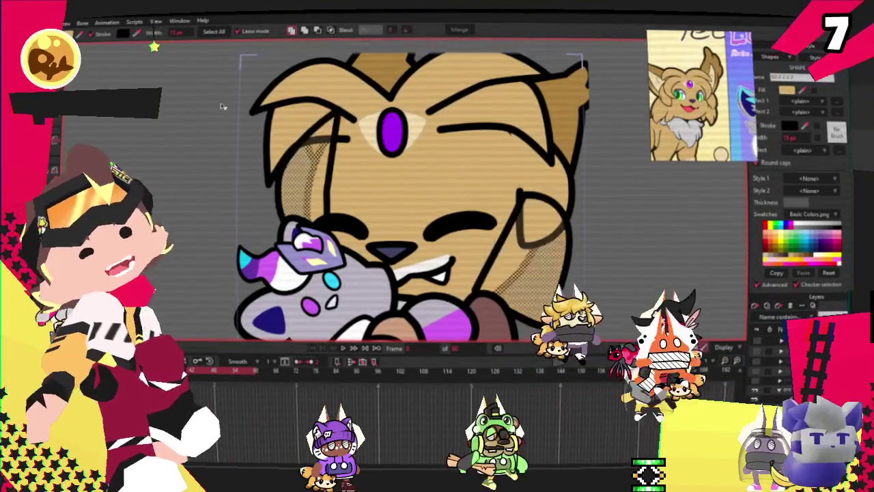
# Select the large brow and eye curve and nudge the cheek outline points left.
pyautogui.hotkey('ctrl', 'z')
pyautogui.hotkey('ctrl', 'z')
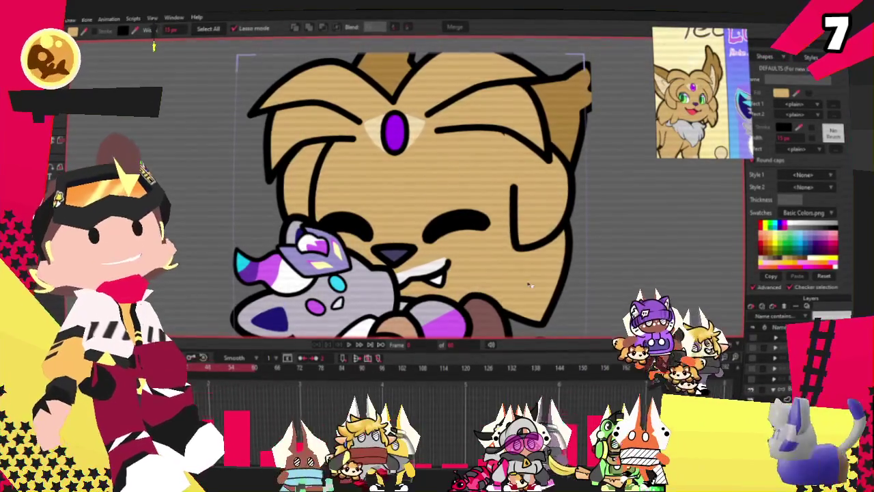
pyautogui.scroll(5, 452, 124)
pyautogui.press('t')
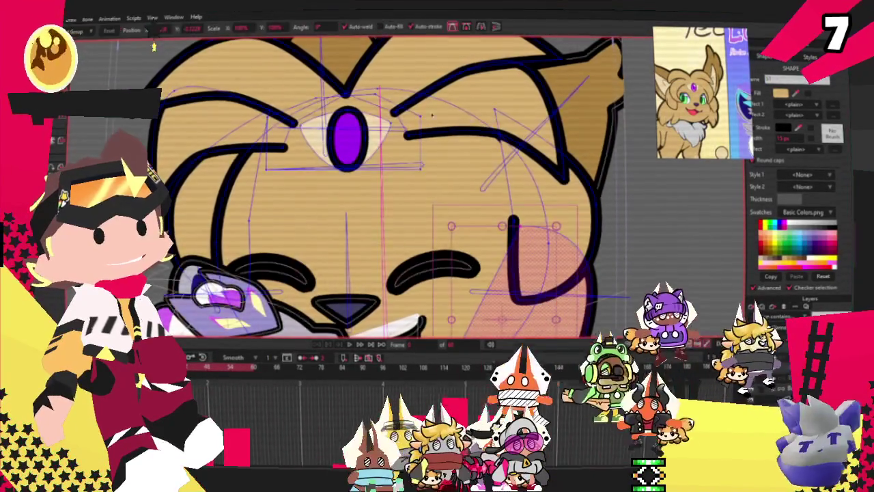
pyautogui.click(493, 107)
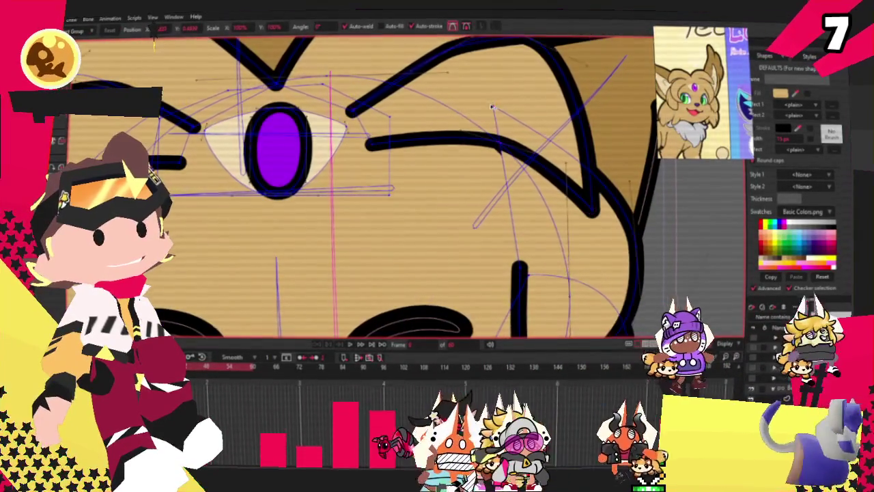
pyautogui.scroll(-5, 517, 229)
pyautogui.scroll(-1, 517, 229)
pyautogui.scroll(2, 517, 229)
pyautogui.press('space')
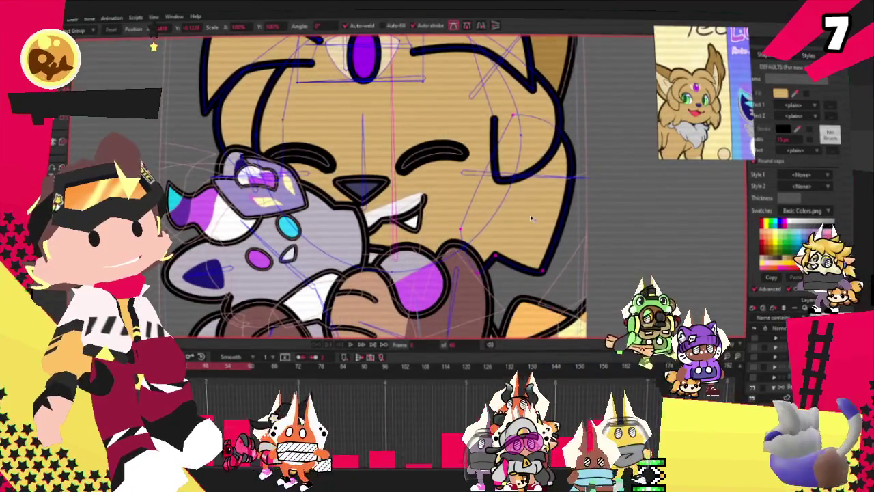
pyautogui.moveTo(531, 219); pyautogui.dragTo(518, 220)
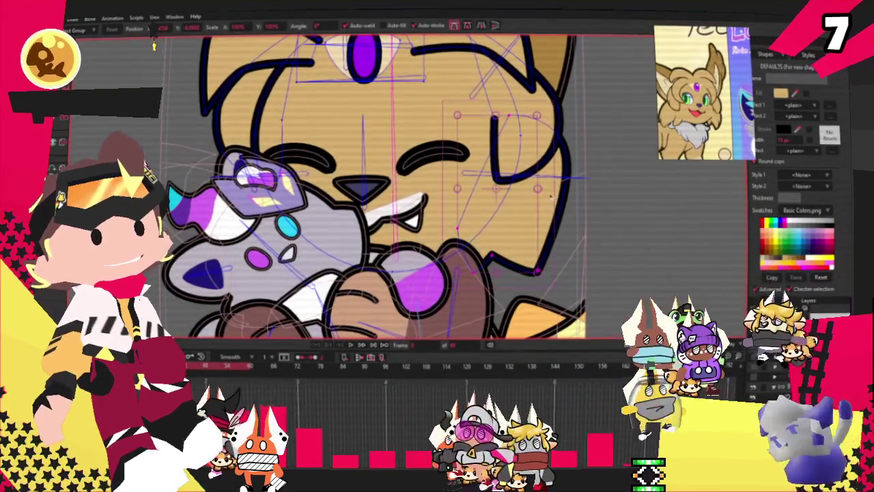
# Undo the cheek edits and delete the stray purple cheek fill.
pyautogui.hotkey('ctrl', 'z')
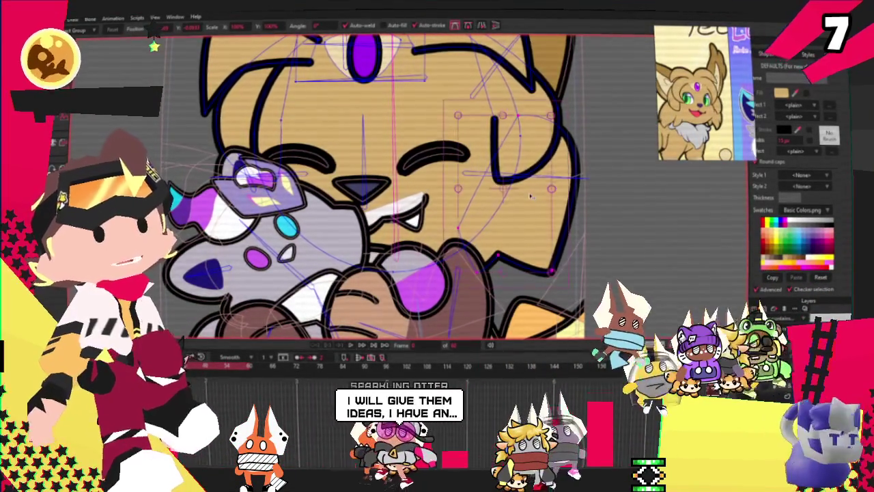
pyautogui.hotkey('ctrl', 'z')
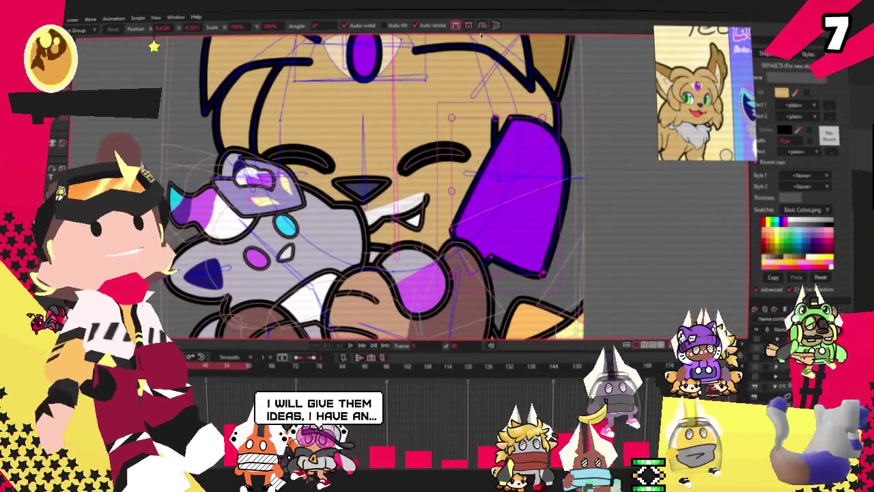
pyautogui.hotkey('ctrl', 'z')
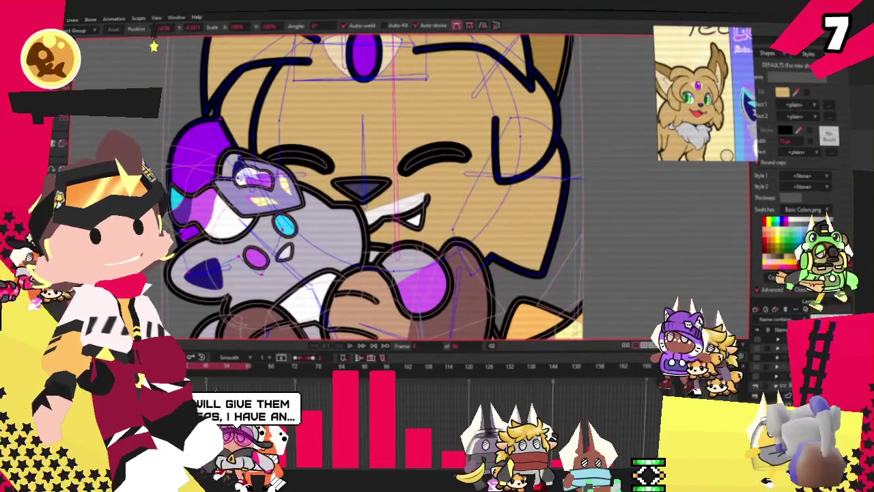
pyautogui.hotkey('ctrl', 'z')
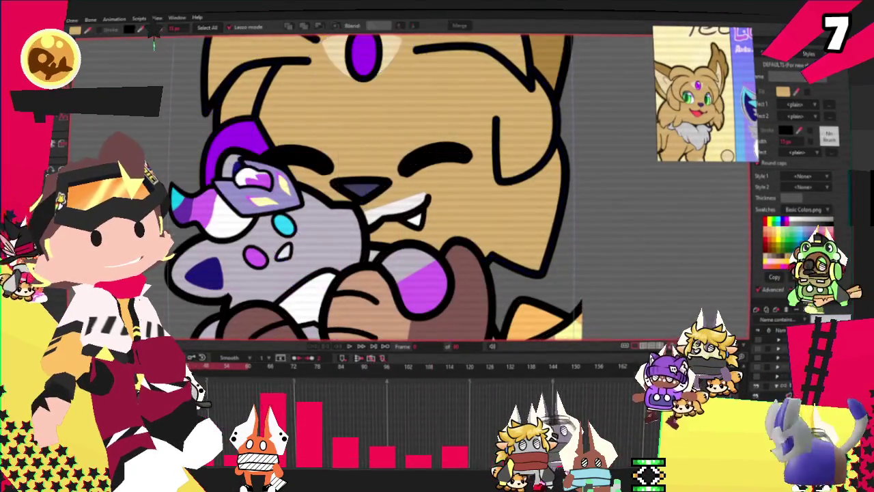
pyautogui.hotkey('ctrl', 'z')
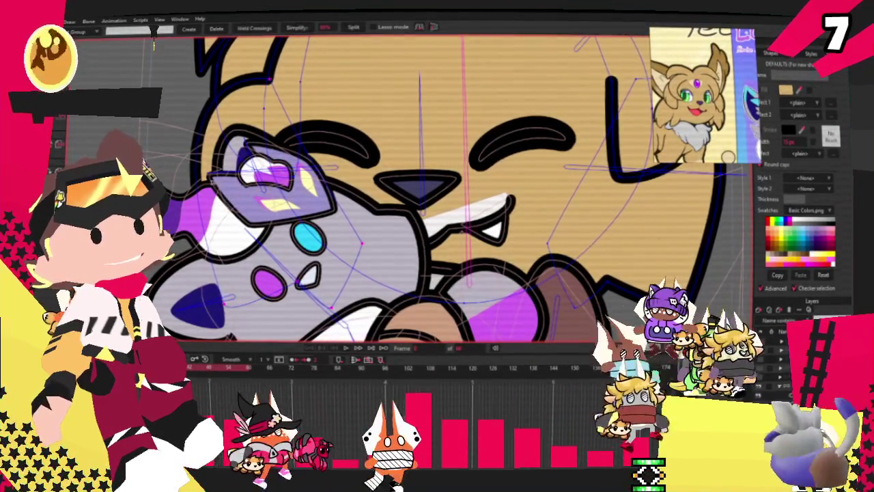
# Play the animation to preview the cat's motion.
pyautogui.press('t')
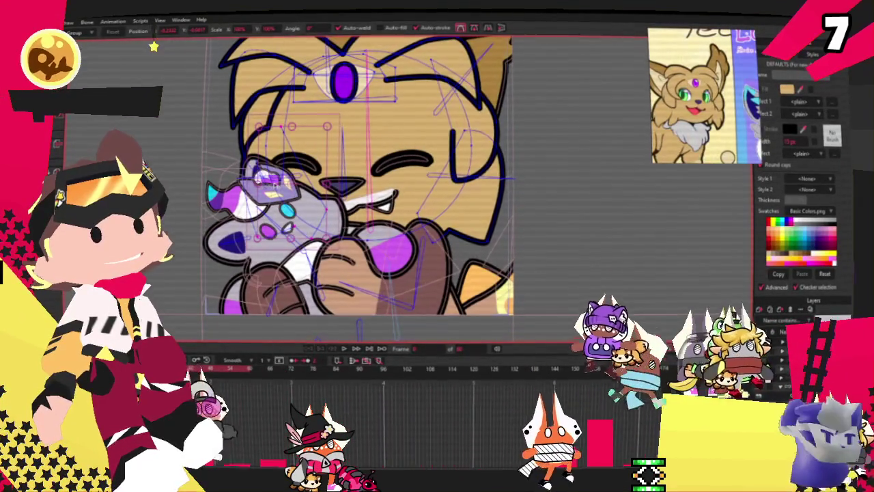
pyautogui.scroll(1, 280, 145)
pyautogui.press('q')
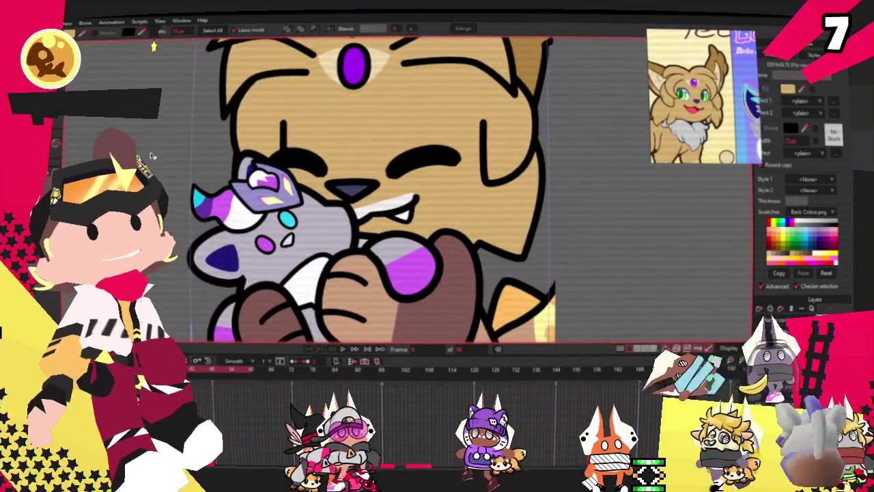
pyautogui.scroll(-1, 214, 122)
pyautogui.click(342, 349)
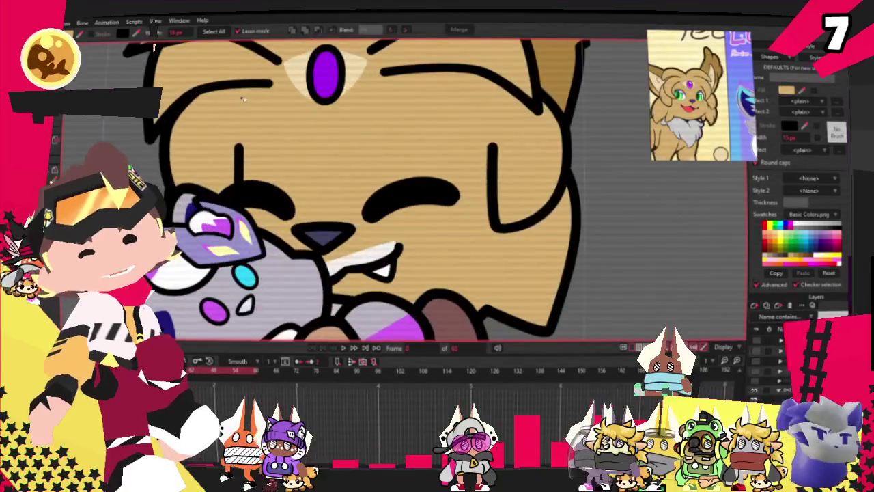
# Select the vertical bone in the cat's face to check the rig.
pyautogui.press('b')
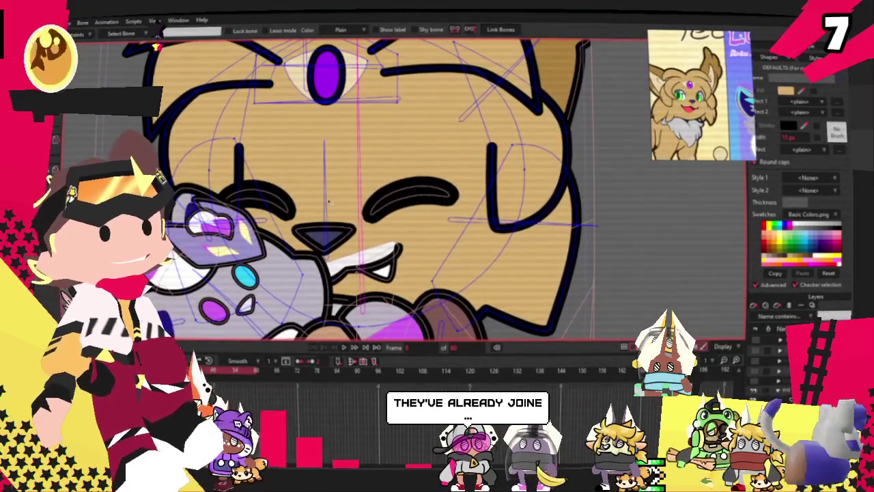
pyautogui.scroll(-2, 342, 191)
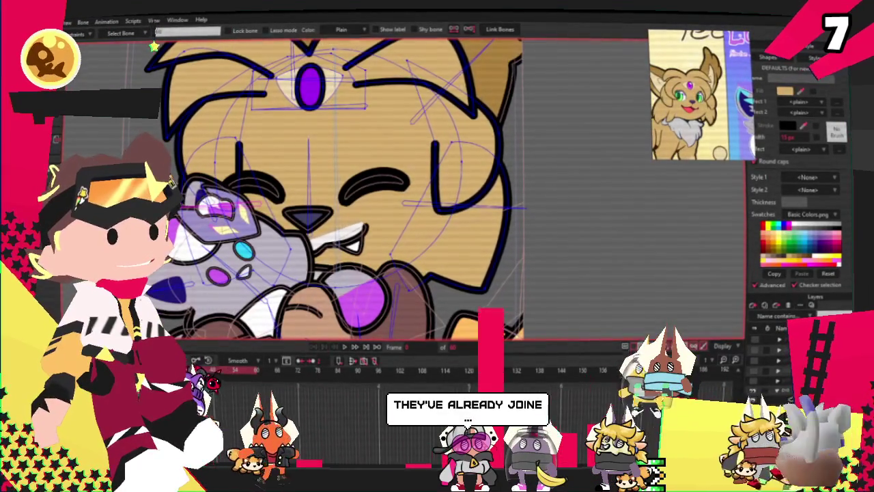
pyautogui.press('g')
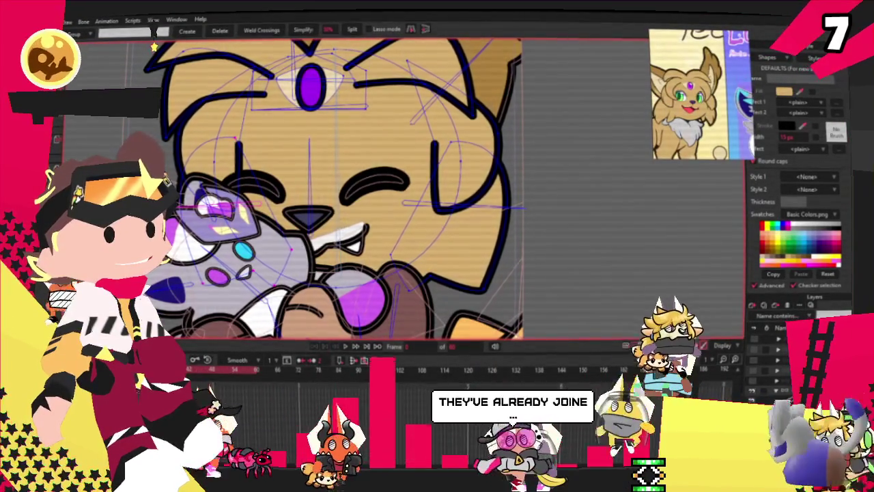
pyautogui.press('i')
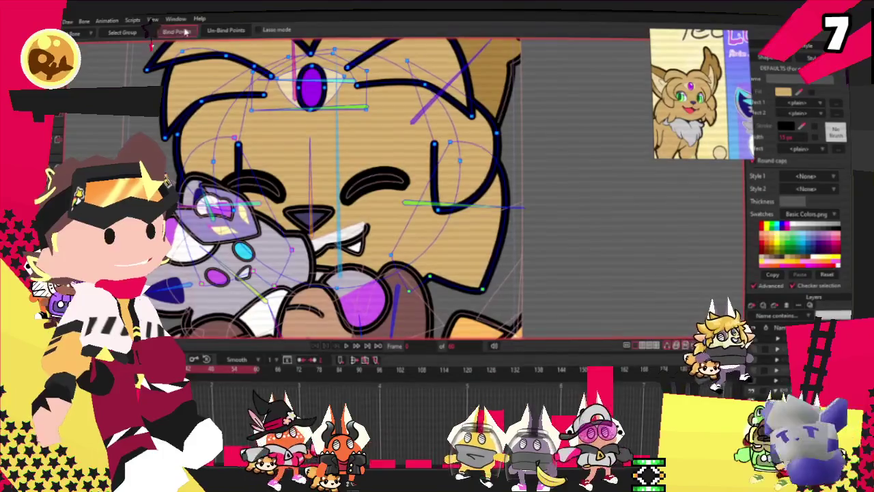
pyautogui.press('b')
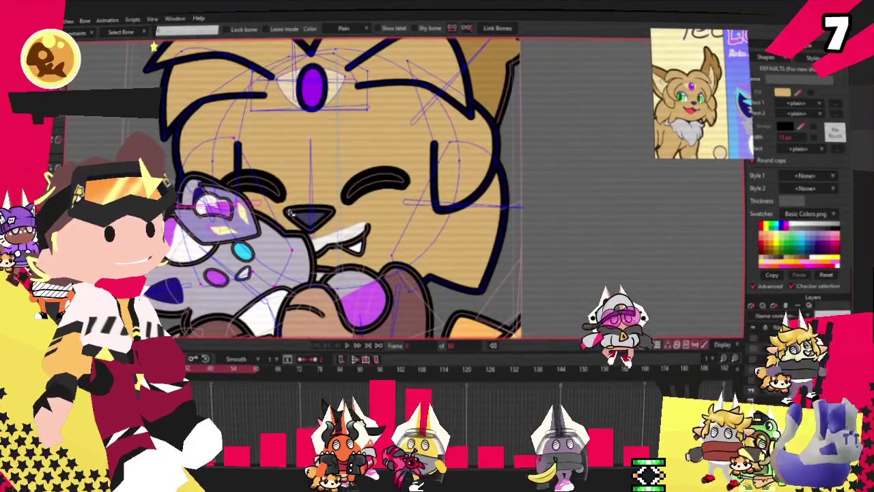
pyautogui.click(312, 195)
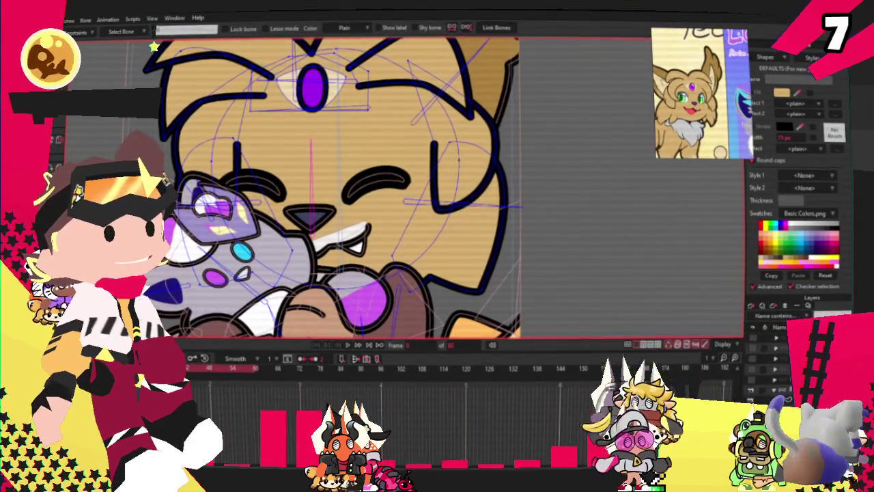
pyautogui.press('g')
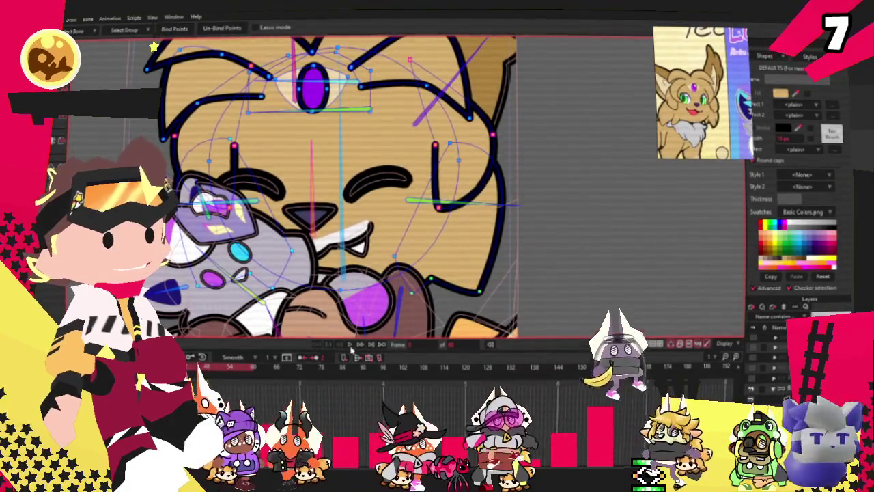
# Preview the poses, recheck bones and bindings, then switch over to the Discord art gallery.
pyautogui.click(346, 346)
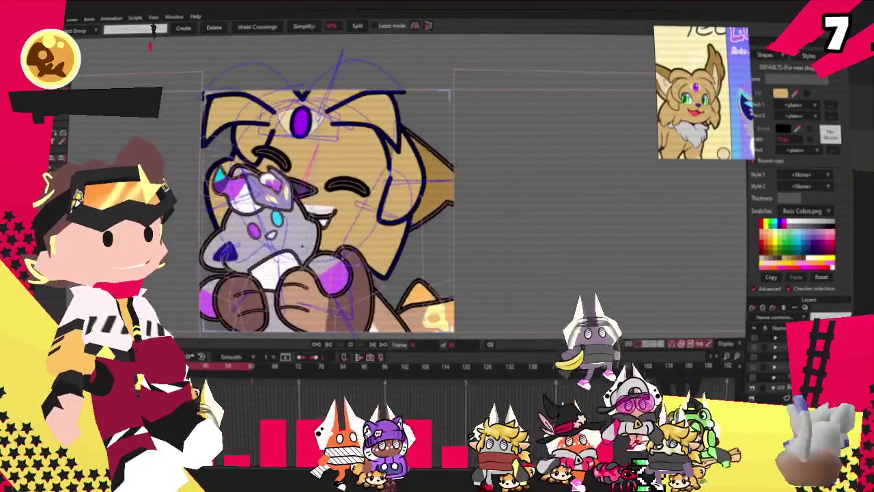
pyautogui.scroll(3, 324, 204)
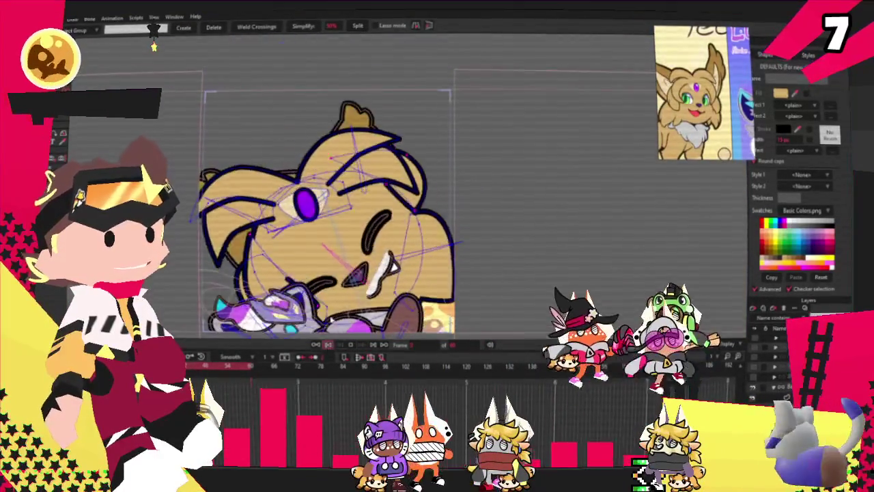
pyautogui.press('b')
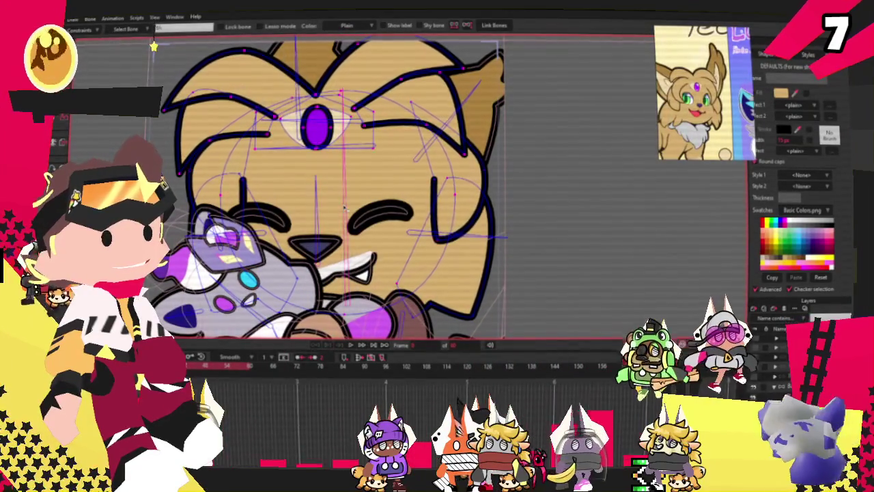
pyautogui.press('g')
pyautogui.scroll(2, 156, 29)
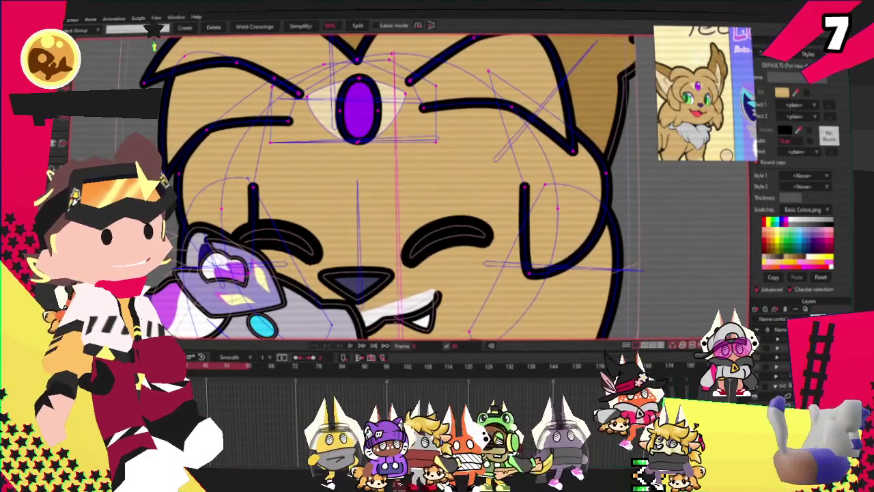
pyautogui.press('i')
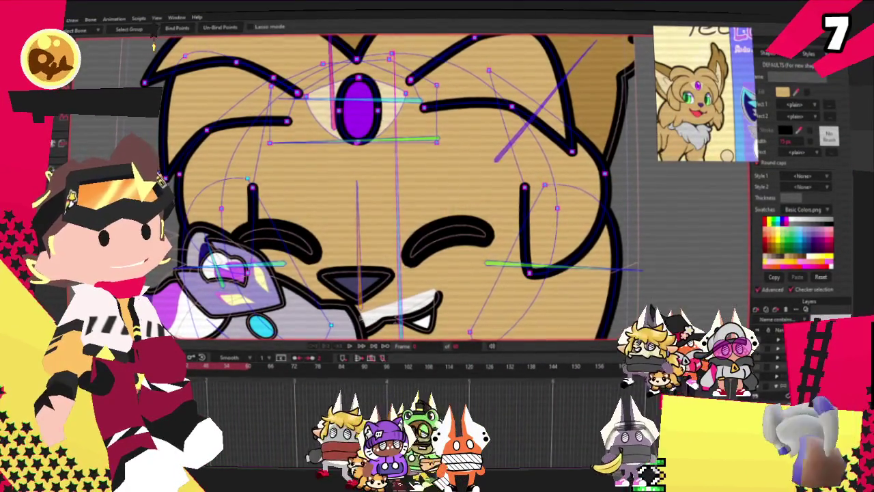
pyautogui.press('g')
pyautogui.scroll(-3, 153, 46)
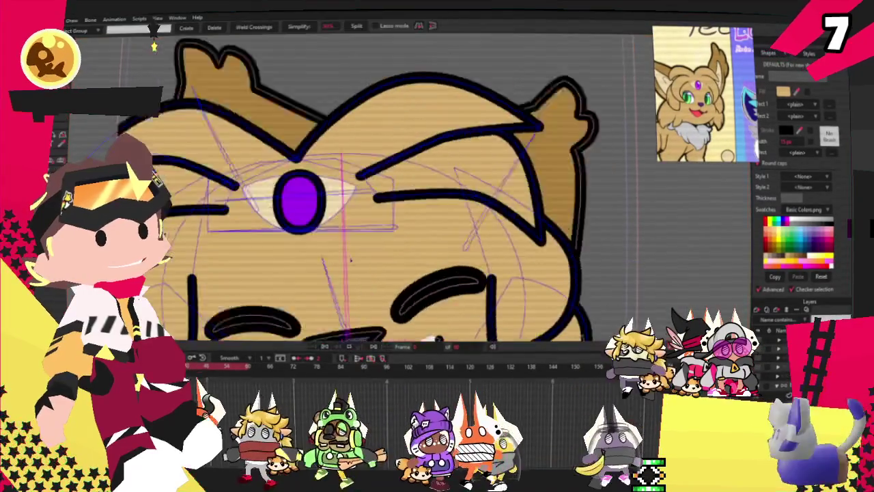
pyautogui.scroll(-2, 154, 47)
pyautogui.scroll(1, 154, 47)
pyautogui.scroll(-2, 154, 47)
pyautogui.scroll(-2, 154, 46)
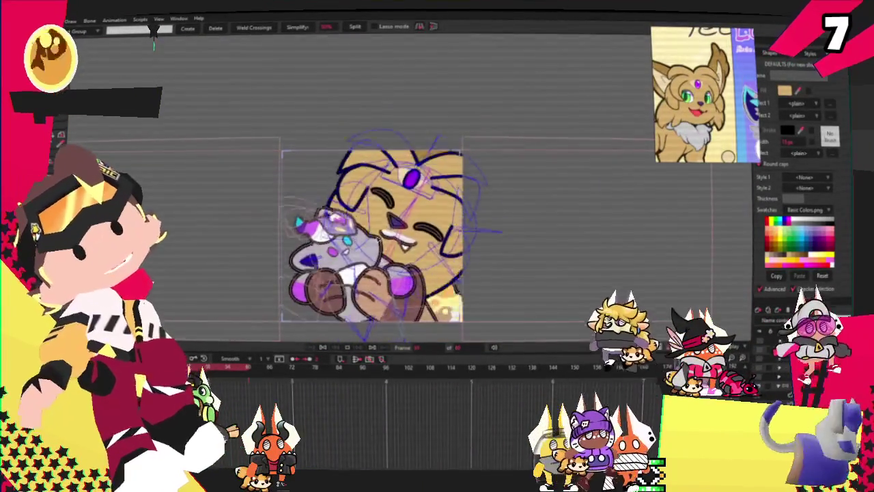
pyautogui.hotkey('alt', 'Tab')
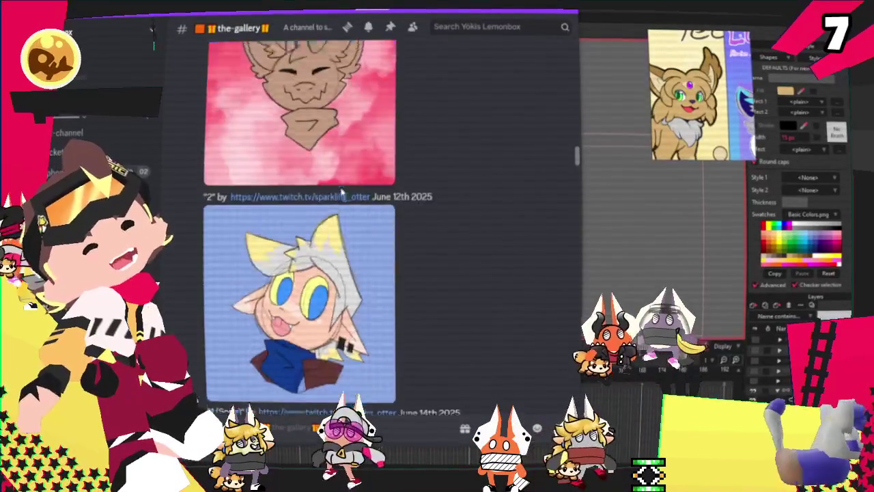
pyautogui.scroll(5, 341, 192)
pyautogui.scroll(5, 341, 192)
pyautogui.scroll(5, 342, 192)
pyautogui.scroll(3, 342, 192)
pyautogui.scroll(5, 339, 197)
pyautogui.scroll(5, 340, 198)
pyautogui.scroll(5, 340, 197)
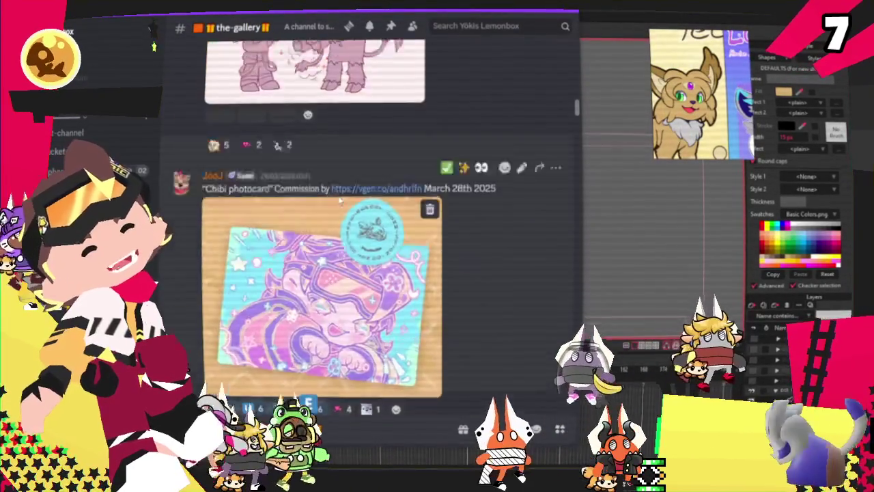
pyautogui.scroll(5, 339, 197)
pyautogui.scroll(5, 341, 198)
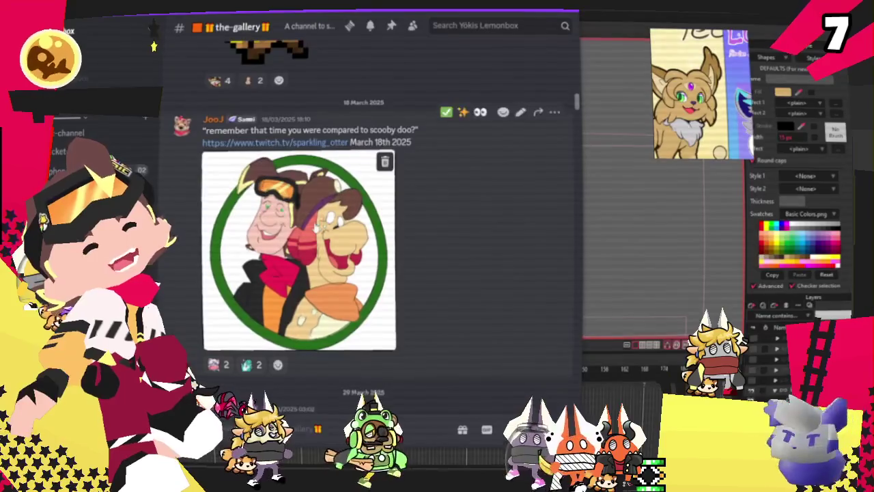
pyautogui.click(313, 235)
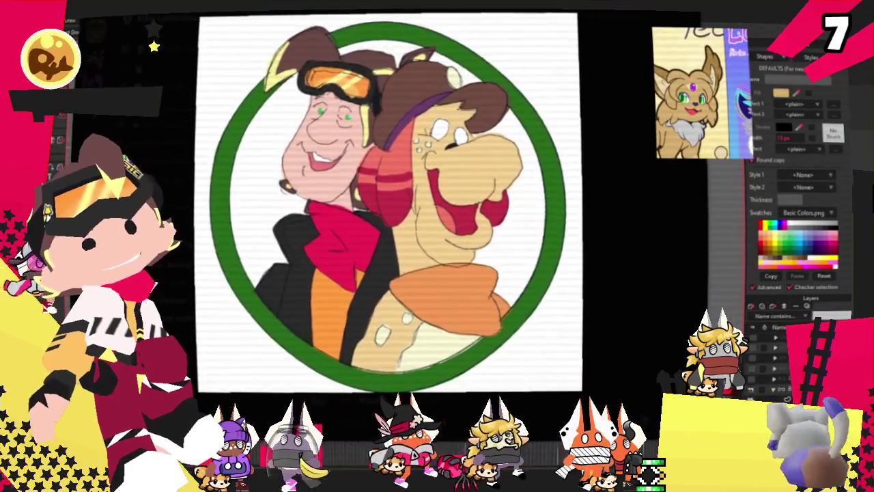
pyautogui.hotkey('alt', 'Tab')
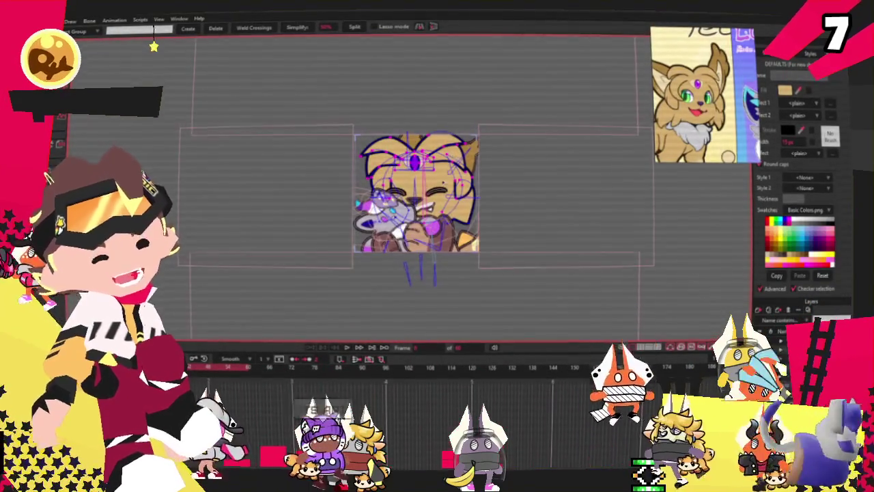
pyautogui.scroll(3, 429, 225)
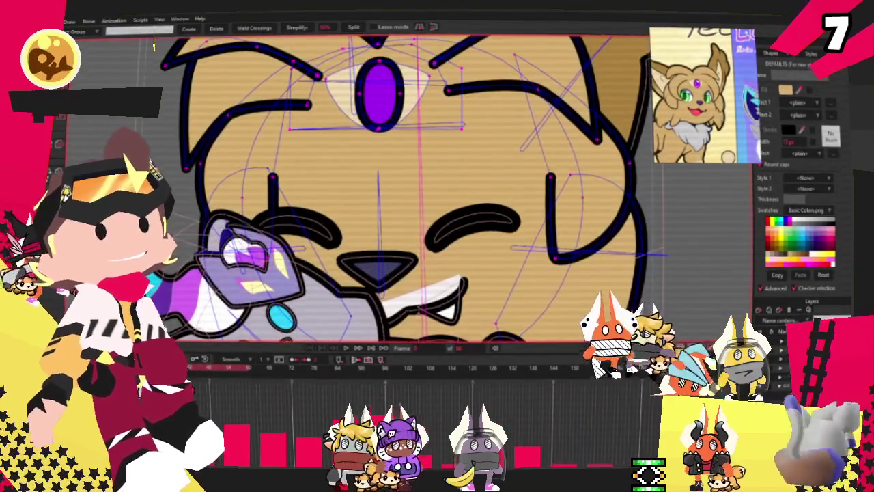
# Choose Transform Points and zoom around the cat's face.
pyautogui.press('t')
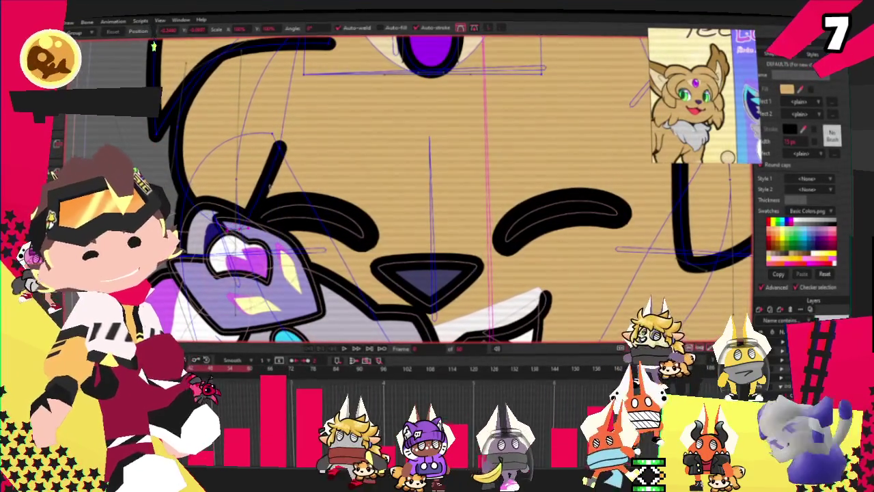
pyautogui.scroll(-3, 267, 151)
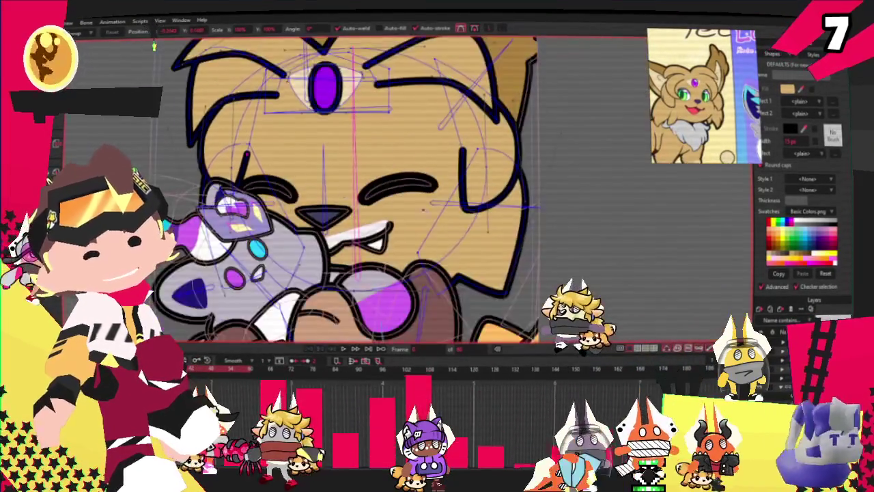
pyautogui.scroll(3, 481, 205)
pyautogui.scroll(-2, 482, 205)
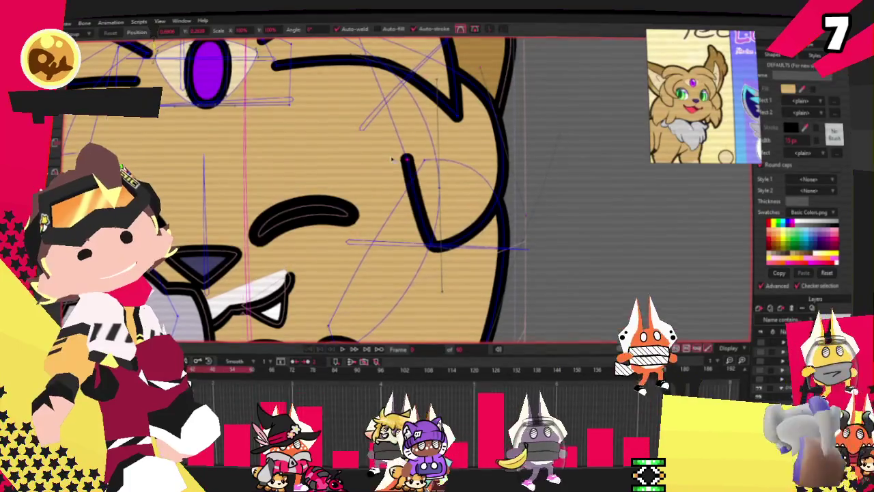
pyautogui.scroll(-1, 355, 153)
pyautogui.scroll(-2, 296, 146)
pyautogui.scroll(1, 297, 146)
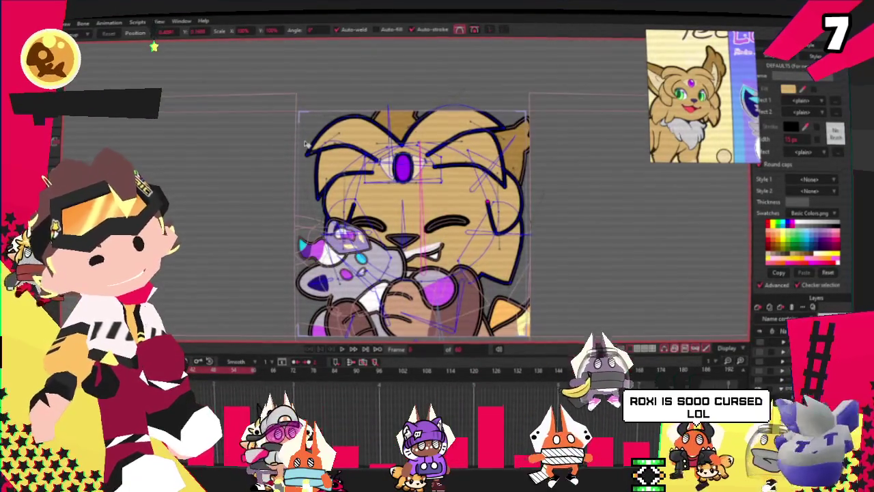
pyautogui.scroll(3, 305, 142)
pyautogui.scroll(-3, 305, 142)
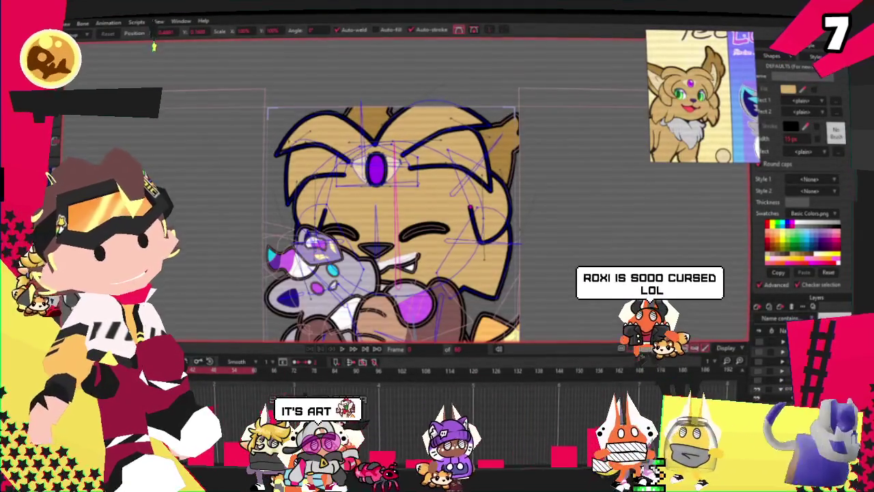
pyautogui.scroll(1, 305, 142)
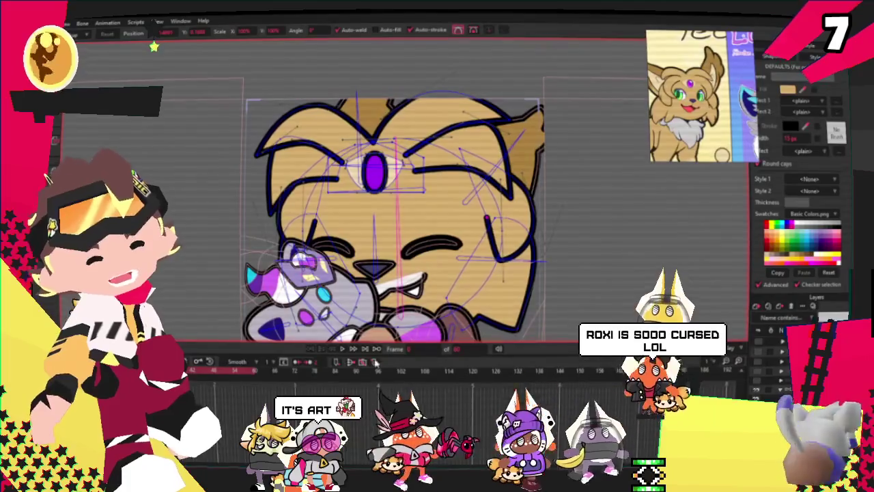
# Play the animation to preview the cat's head motion.
pyautogui.click(346, 349)
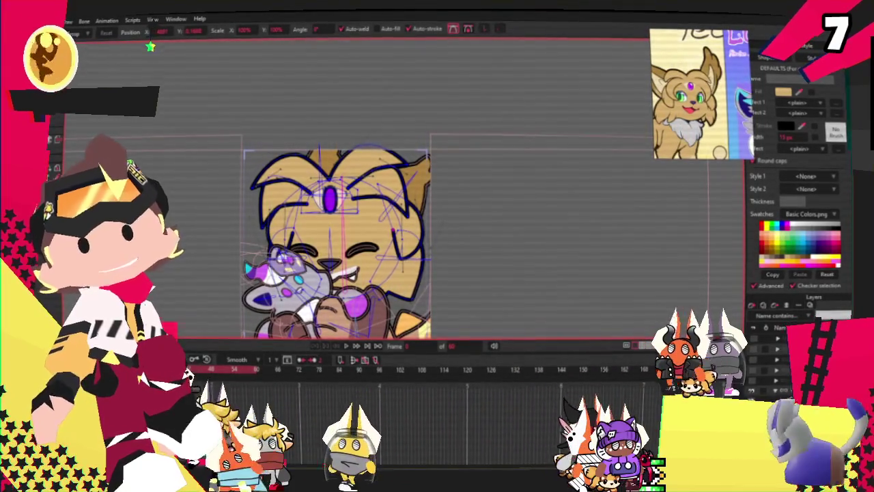
pyautogui.scroll(2, 334, 191)
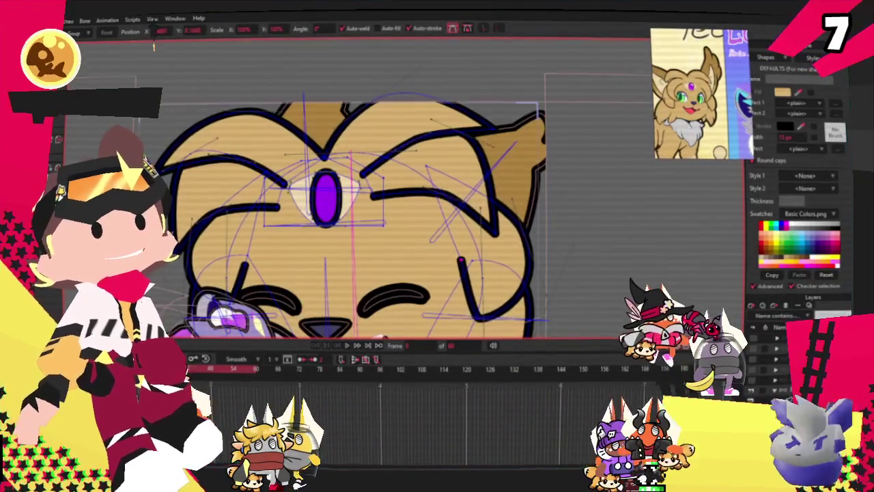
pyautogui.press('c')
pyautogui.scroll(2, 225, 157)
pyautogui.scroll(2, 225, 157)
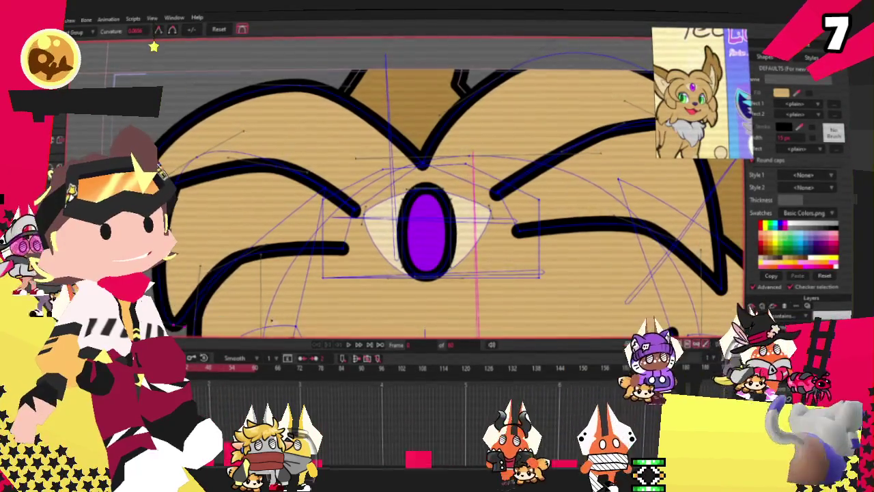
# Zoom in on the cat's face and switch back to Transform Points.
pyautogui.scroll(-3, 239, 256)
pyautogui.scroll(2, 460, 279)
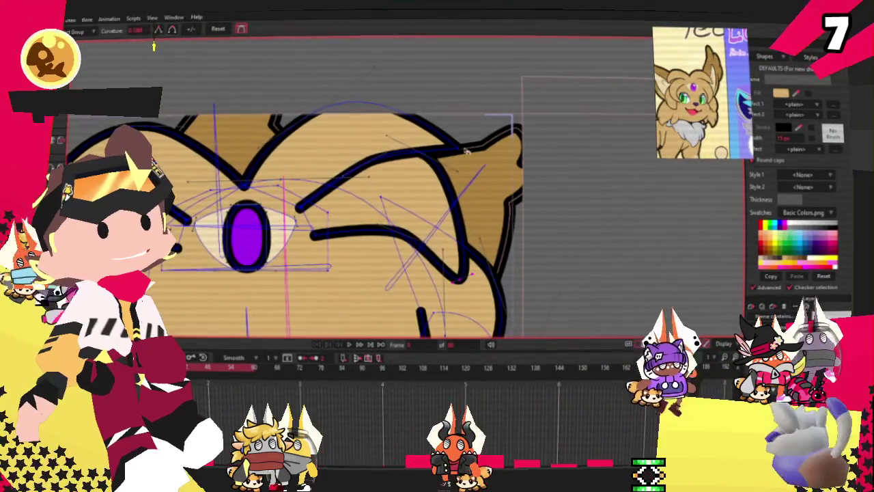
pyautogui.scroll(-1, 570, 137)
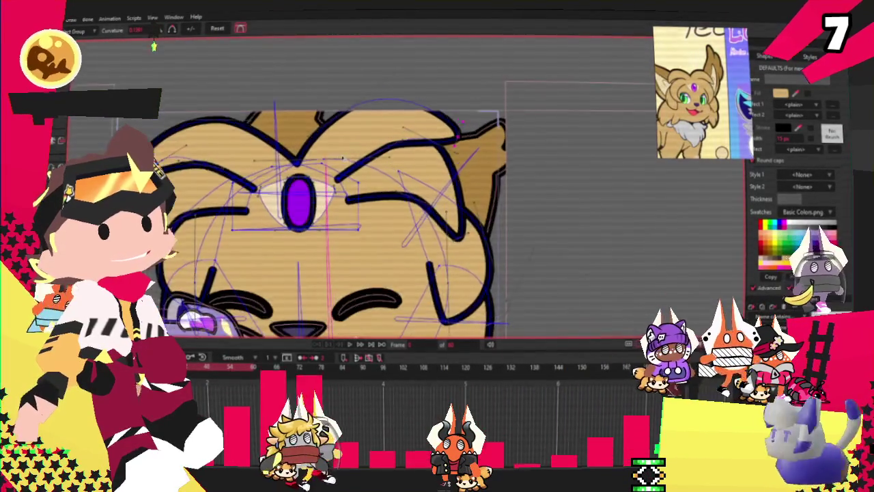
pyautogui.scroll(1, 570, 137)
pyautogui.press('t')
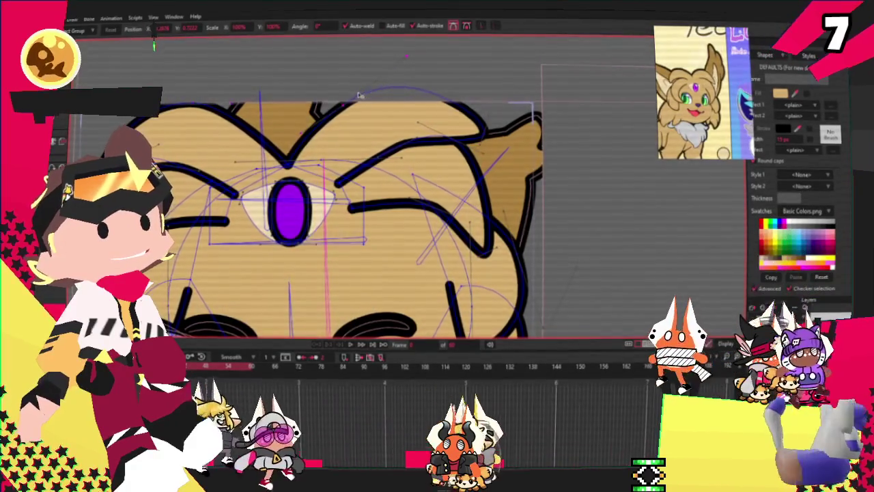
pyautogui.scroll(-2, 349, 86)
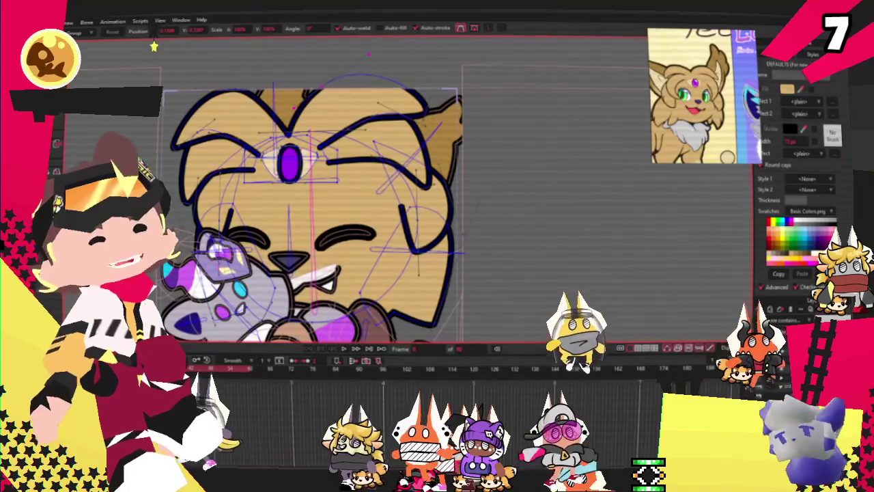
# Zoom around the paw and pick the purple paw-pad shape with Select Shape.
pyautogui.scroll(-3, 519, 181)
pyautogui.scroll(3, 518, 160)
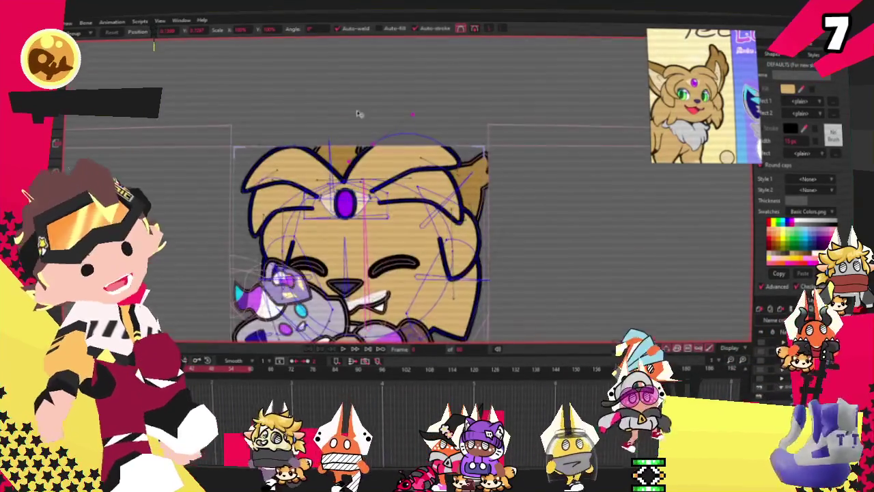
pyautogui.scroll(-3, 519, 161)
pyautogui.scroll(3, 518, 160)
pyautogui.scroll(2, 378, 260)
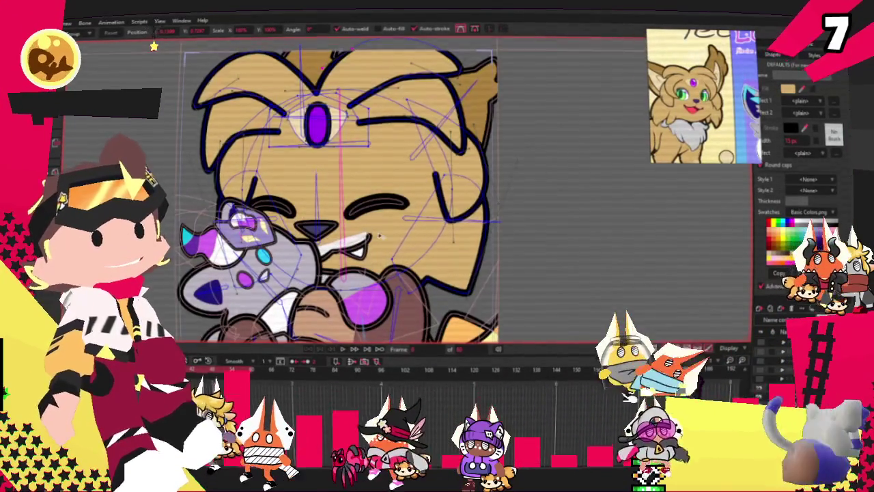
pyautogui.scroll(-3, 377, 261)
pyautogui.scroll(1, 378, 260)
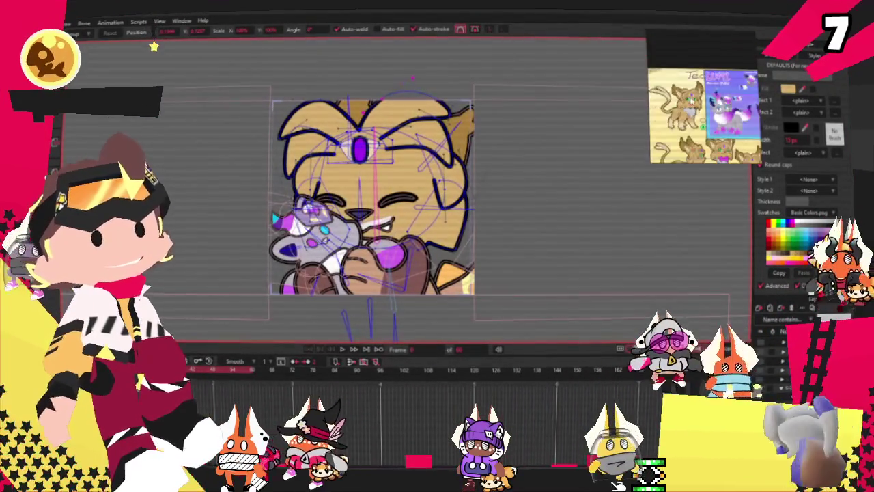
pyautogui.scroll(-2, 478, 184)
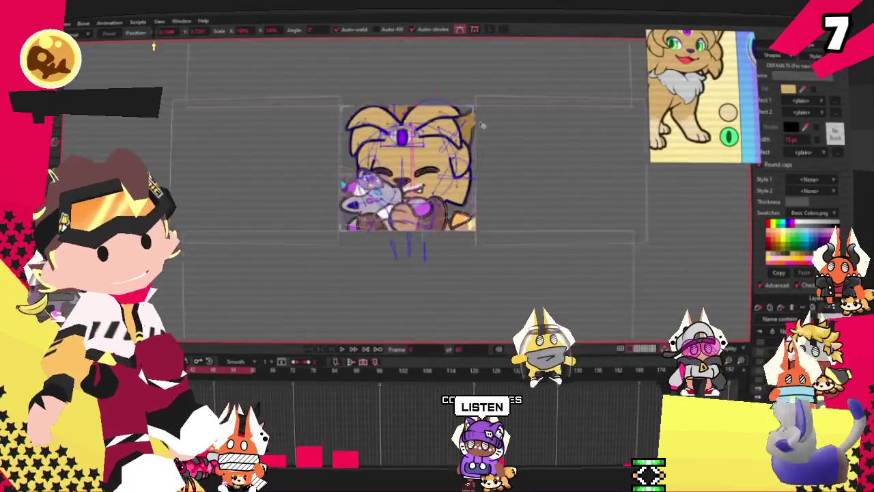
pyautogui.scroll(1, 478, 184)
pyautogui.scroll(1, 470, 183)
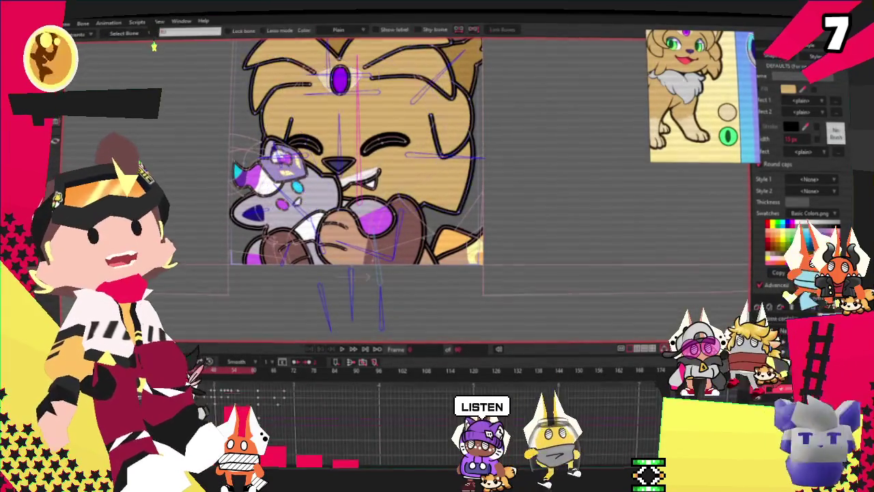
pyautogui.scroll(2, 440, 191)
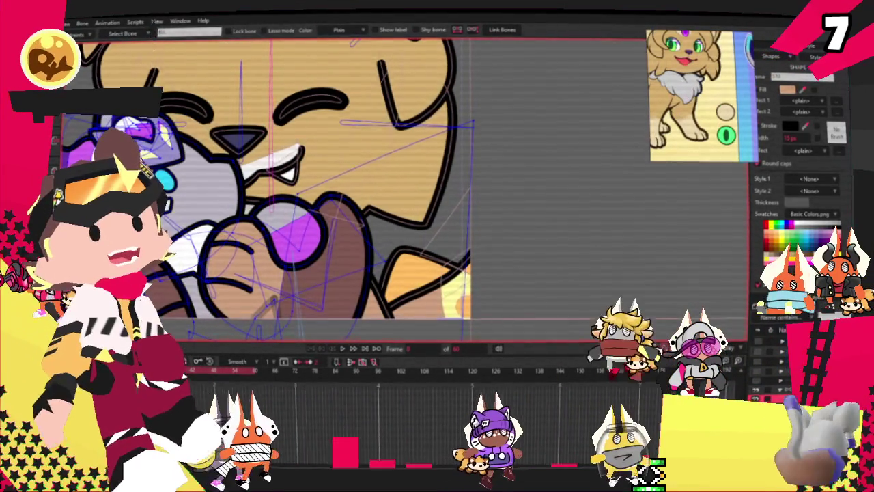
pyautogui.click(335, 281)
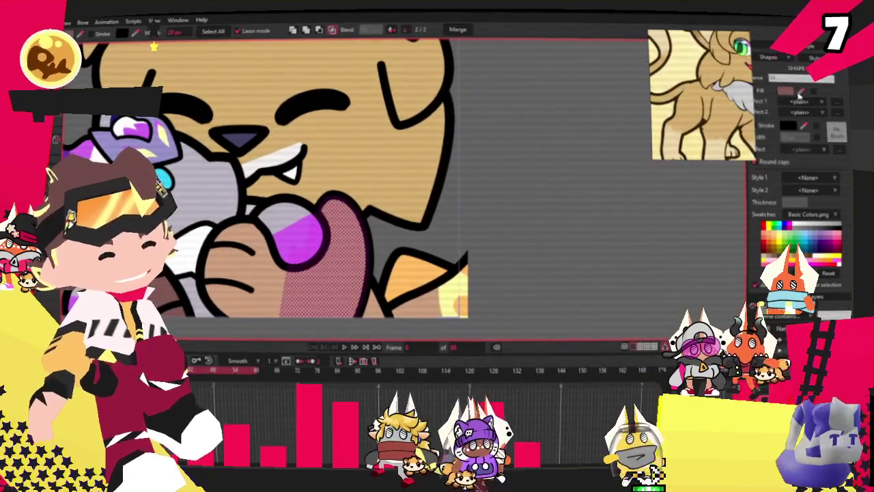
pyautogui.click(301, 236)
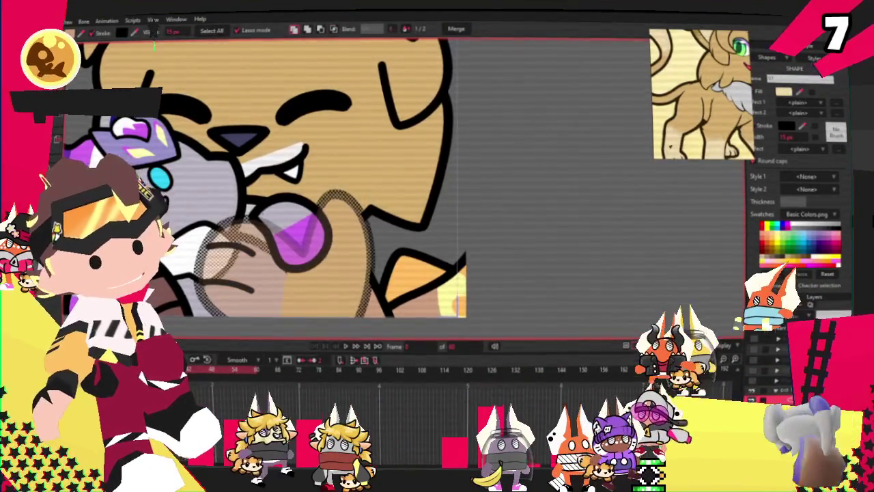
pyautogui.click(611, 185)
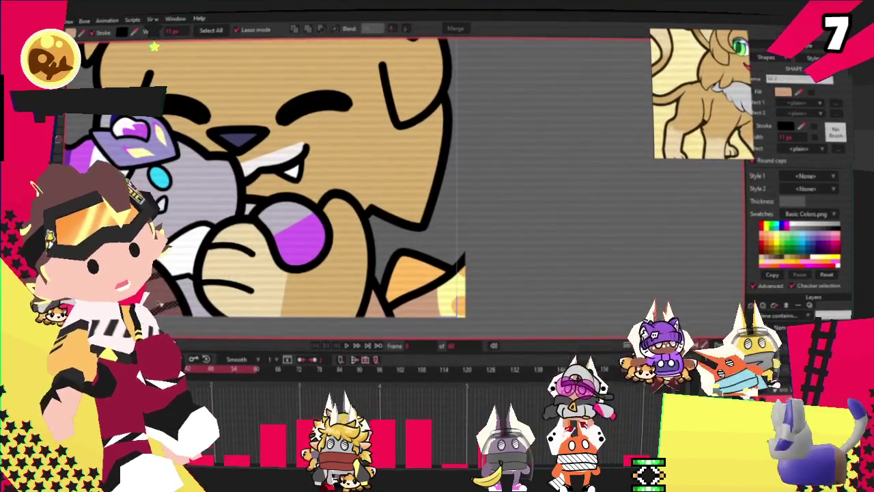
pyautogui.click(154, 46)
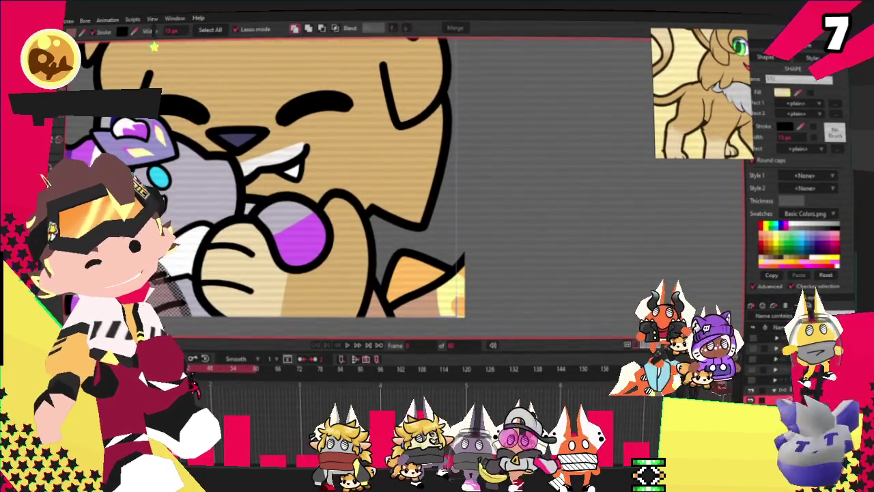
pyautogui.scroll(-2, 562, 140)
pyautogui.scroll(-2, 521, 192)
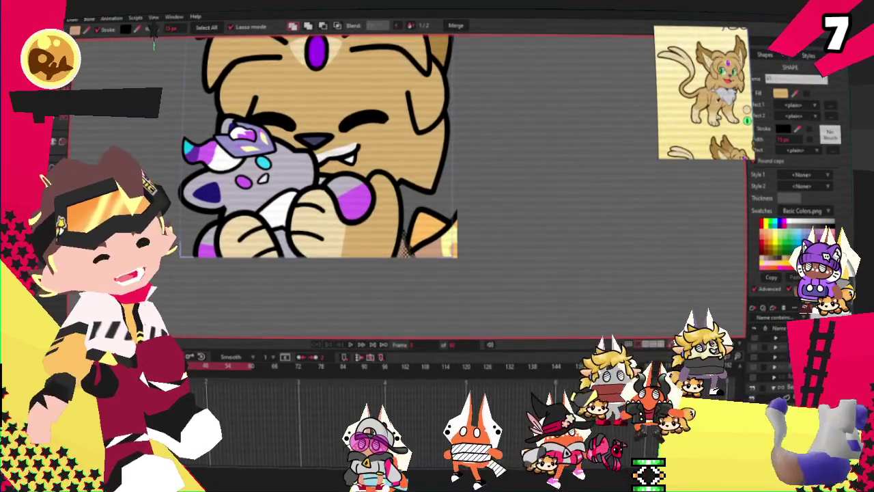
pyautogui.click(486, 183)
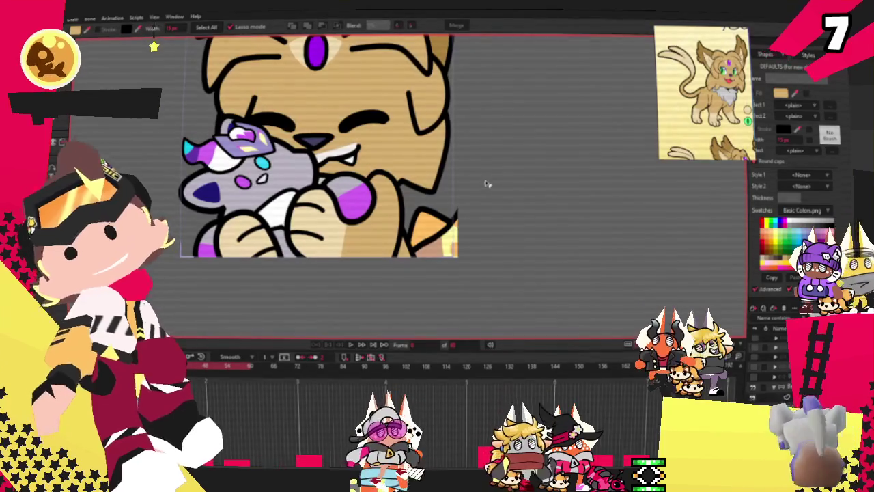
pyautogui.scroll(3, 437, 212)
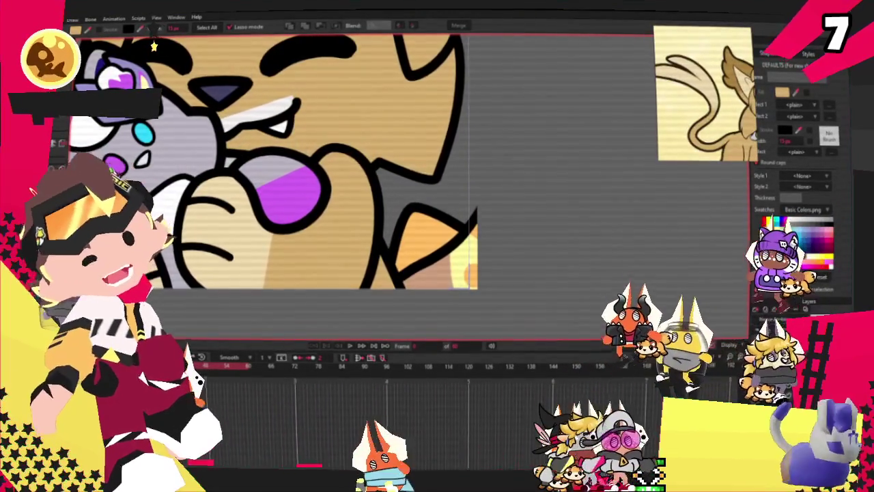
pyautogui.click(47, 176)
# Pan to the tail and drag the forked tail-tip points down and right beside the paw.
pyautogui.moveTo(478, 273); pyautogui.dragTo(396, 170)
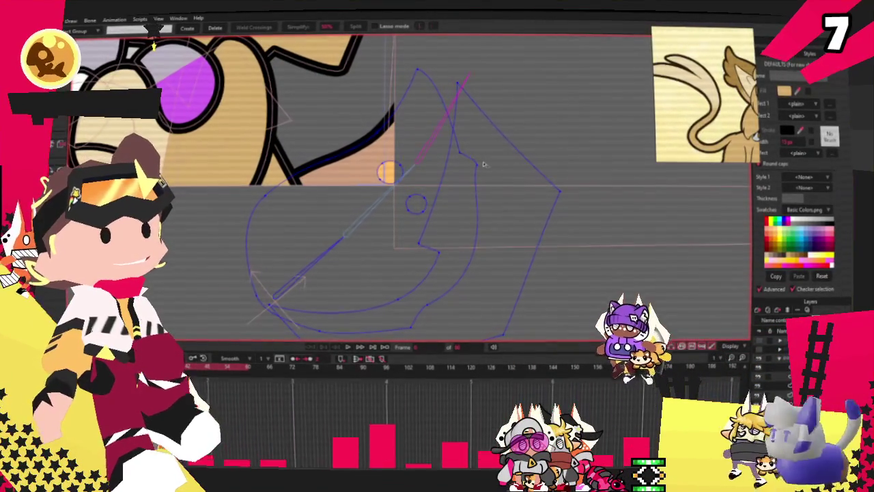
pyautogui.moveTo(480, 164); pyautogui.dragTo(547, 222)
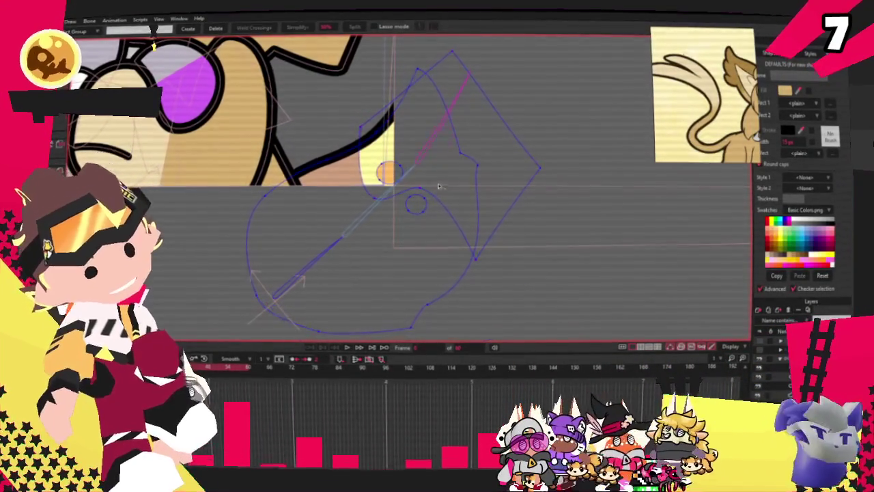
pyautogui.scroll(3, 403, 176)
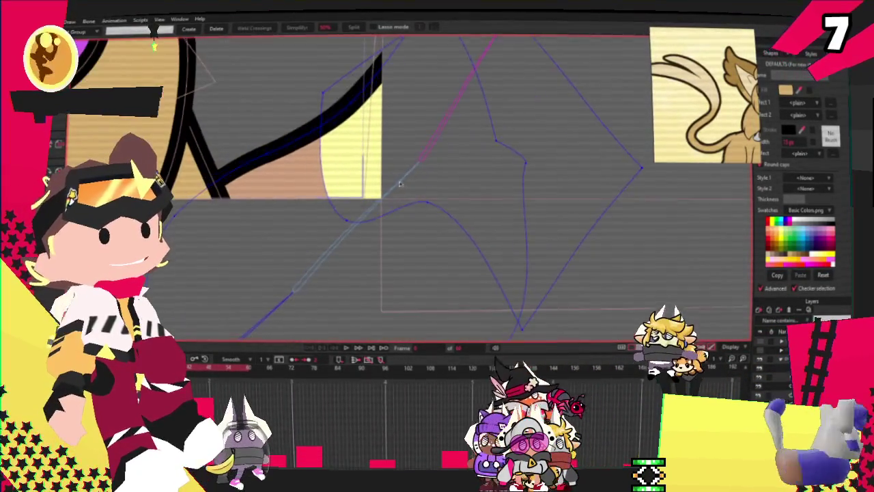
pyautogui.scroll(-2, 409, 177)
pyautogui.scroll(-2, 355, 176)
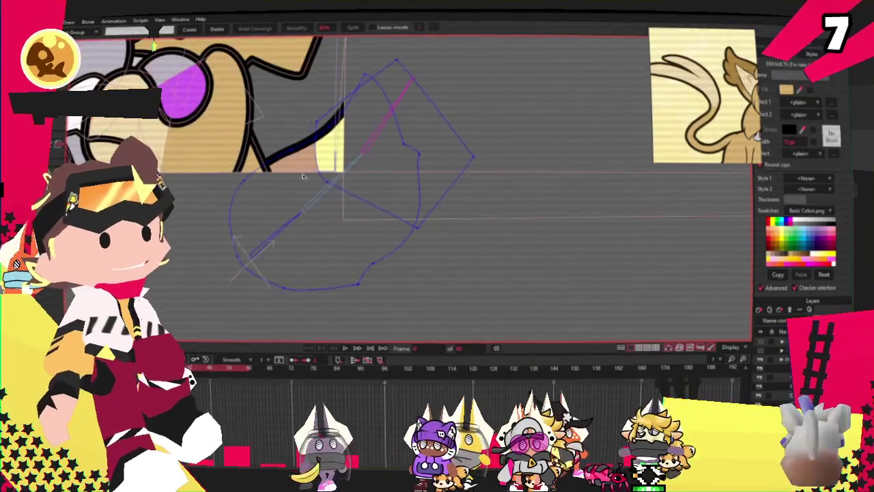
pyautogui.scroll(-2, 302, 131)
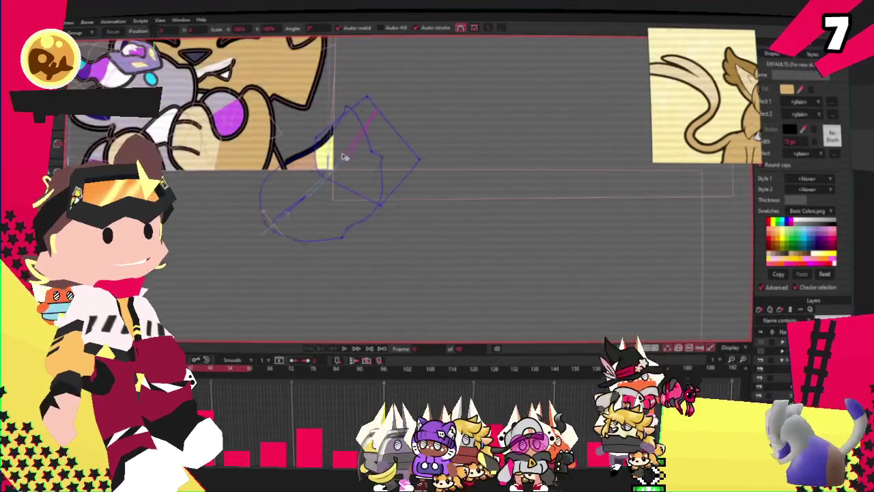
pyautogui.scroll(2, 303, 131)
pyautogui.press('t')
pyautogui.scroll(2, 355, 143)
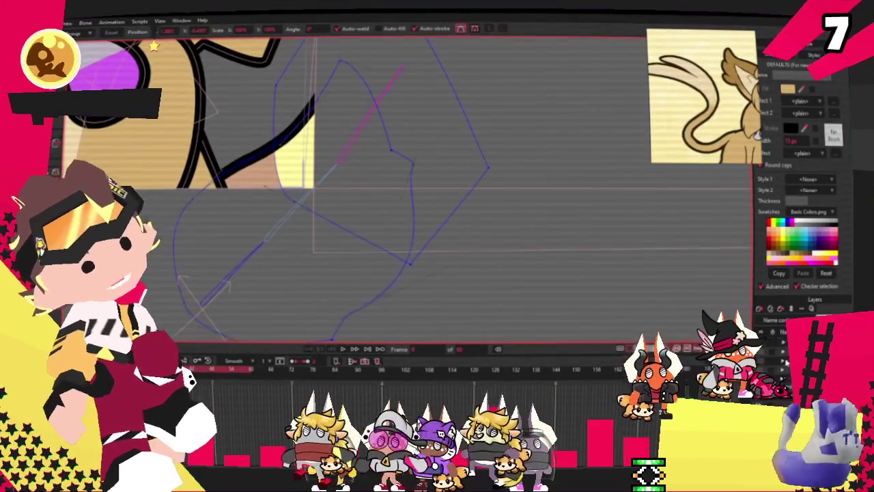
pyautogui.scroll(2, 417, 185)
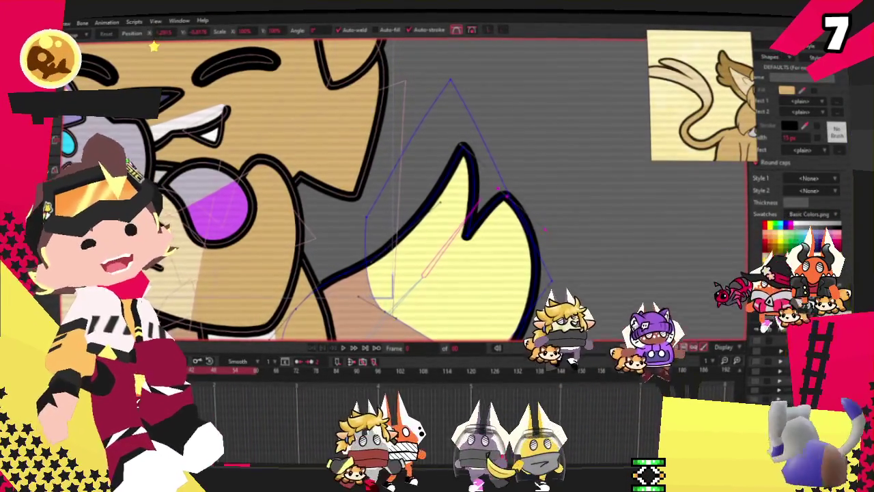
# Make the tail's right lobe taller and rounder and curve the yellow-tan boundary.
pyautogui.scroll(2, 512, 205)
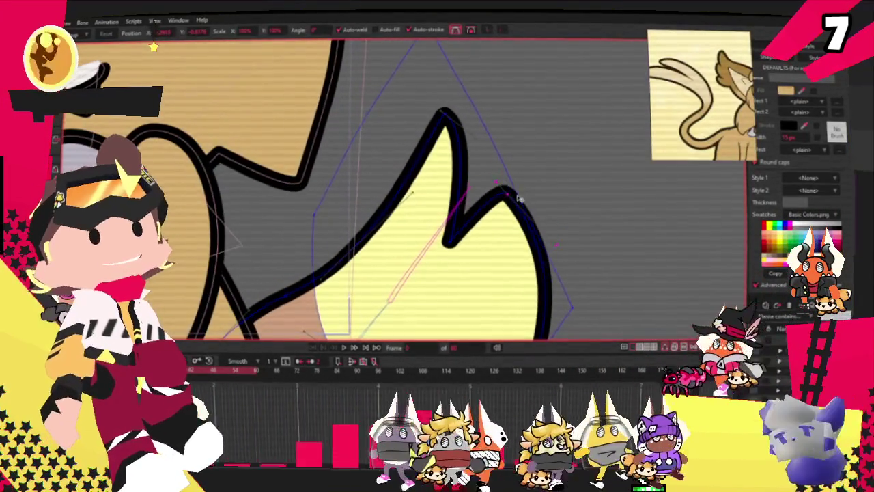
pyautogui.scroll(-2, 505, 177)
pyautogui.moveTo(517, 139); pyautogui.dragTo(526, 110)
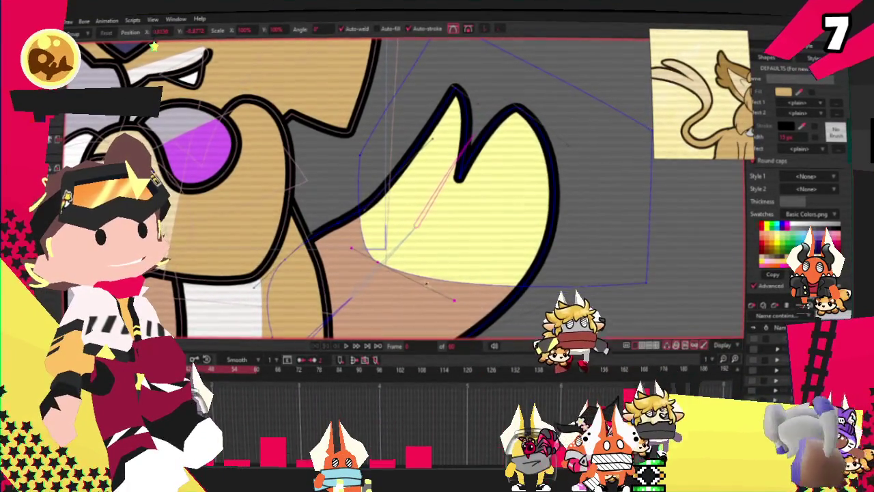
pyautogui.click(392, 257)
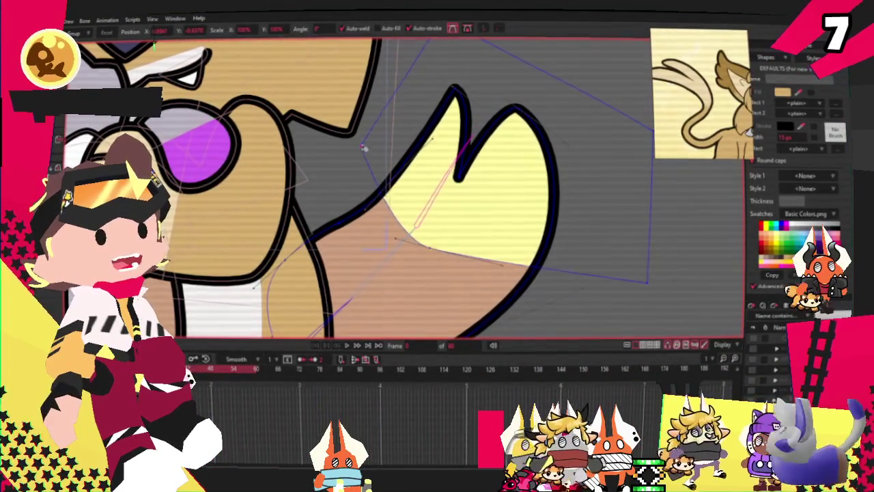
pyautogui.moveTo(395, 239); pyautogui.dragTo(368, 214)
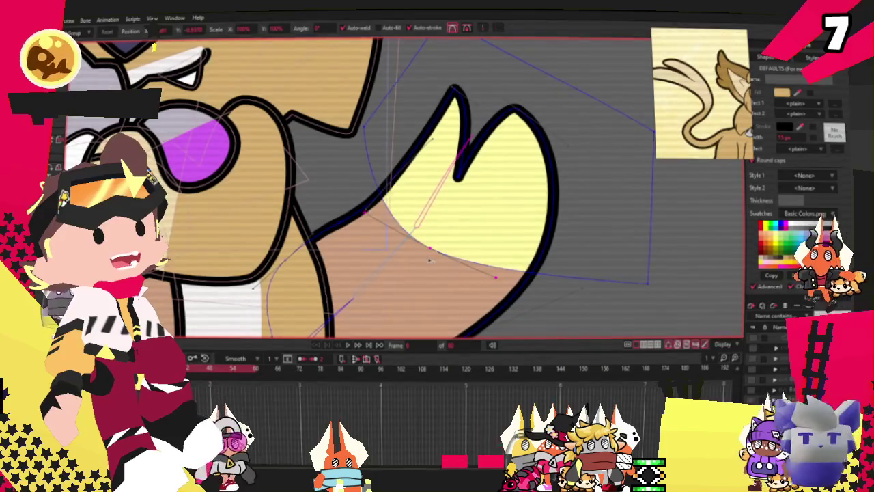
pyautogui.scroll(-2, 402, 112)
pyautogui.scroll(2, 476, 208)
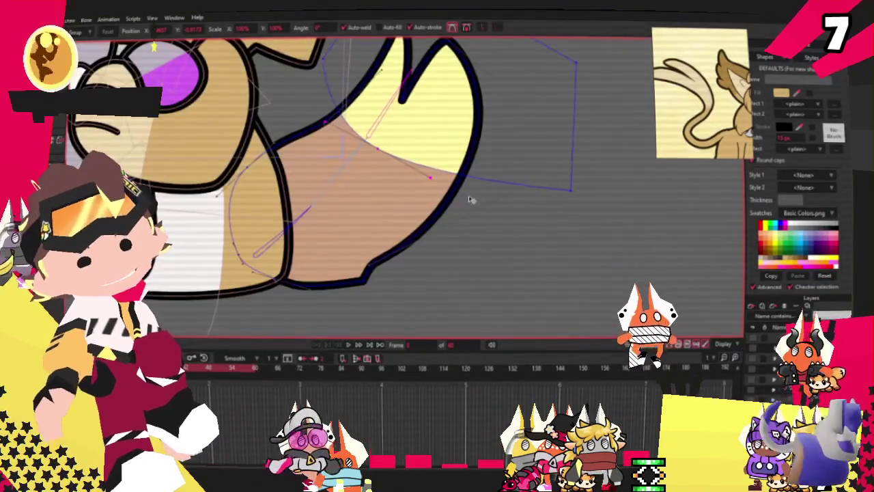
# Sharpen the tail's lower-right corner and bend, raise and widen its lower outline.
pyautogui.moveTo(400, 250)
pyautogui.mouseDown()
pyautogui.moveTo(468, 141)
pyautogui.moveTo(393, 258)
pyautogui.moveTo(367, 188)
pyautogui.mouseUp()
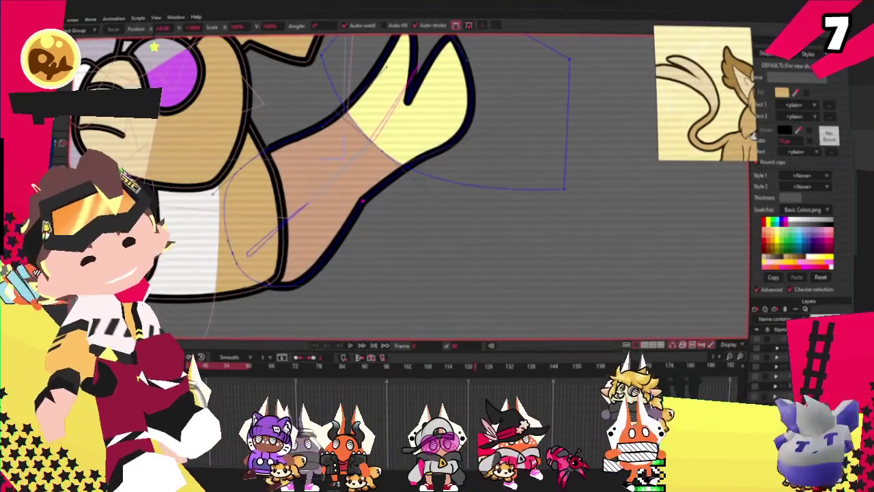
pyautogui.scroll(-5, 454, 216)
pyautogui.scroll(6, 454, 216)
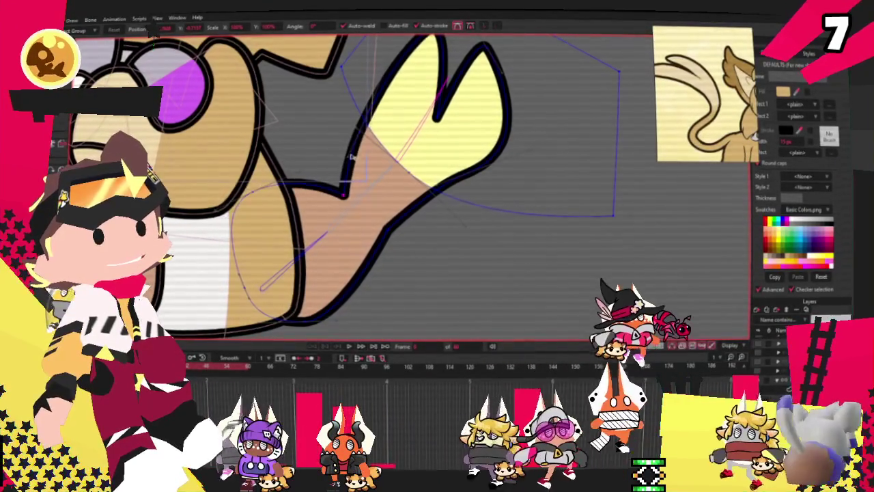
pyautogui.moveTo(325, 177)
pyautogui.mouseDown()
pyautogui.moveTo(288, 197)
pyautogui.moveTo(241, 272)
pyautogui.mouseUp()
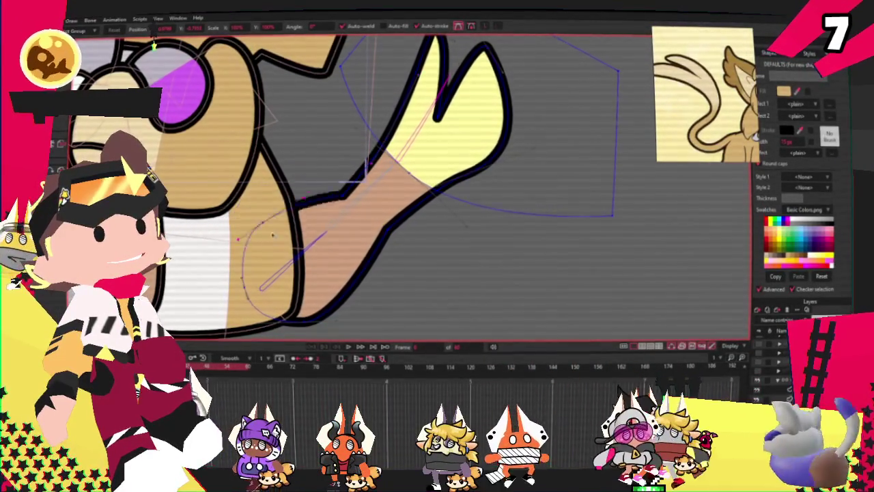
pyautogui.moveTo(315, 313)
pyautogui.mouseDown()
pyautogui.moveTo(354, 253)
pyautogui.moveTo(306, 289)
pyautogui.mouseUp()
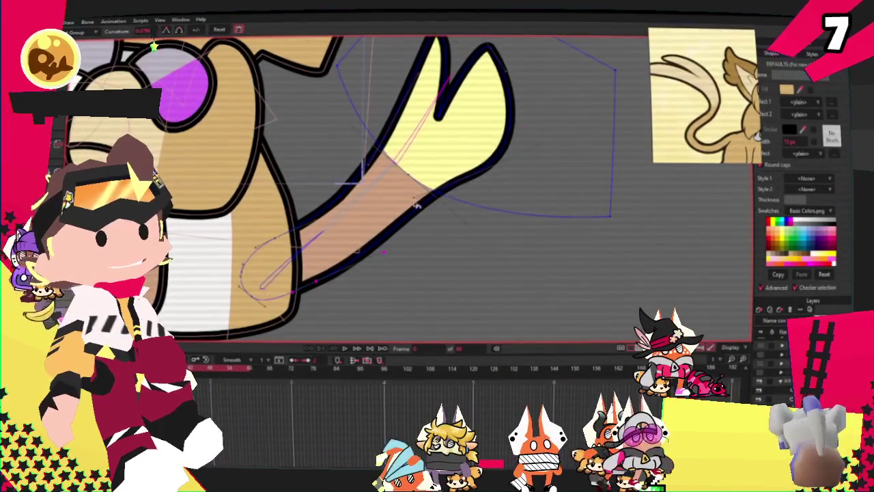
pyautogui.moveTo(415, 199); pyautogui.dragTo(434, 236)
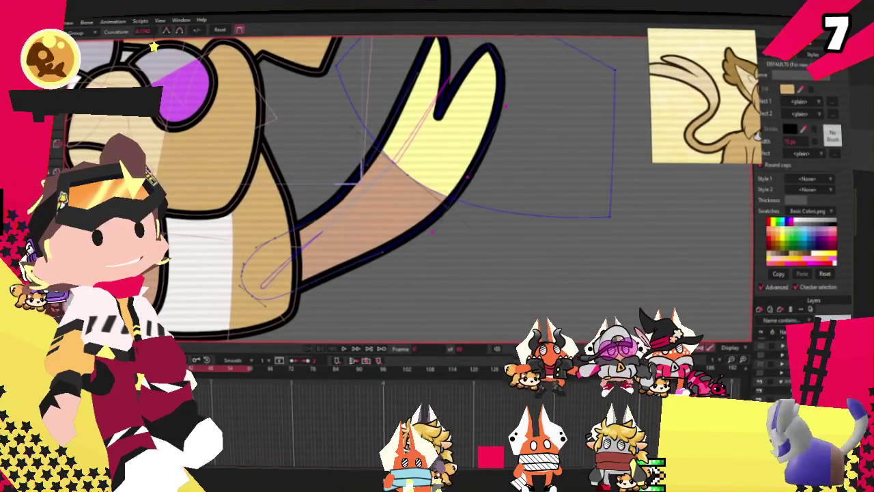
# Lift and narrow the right lobe of the tail tip.
pyautogui.scroll(-1, 273, 215)
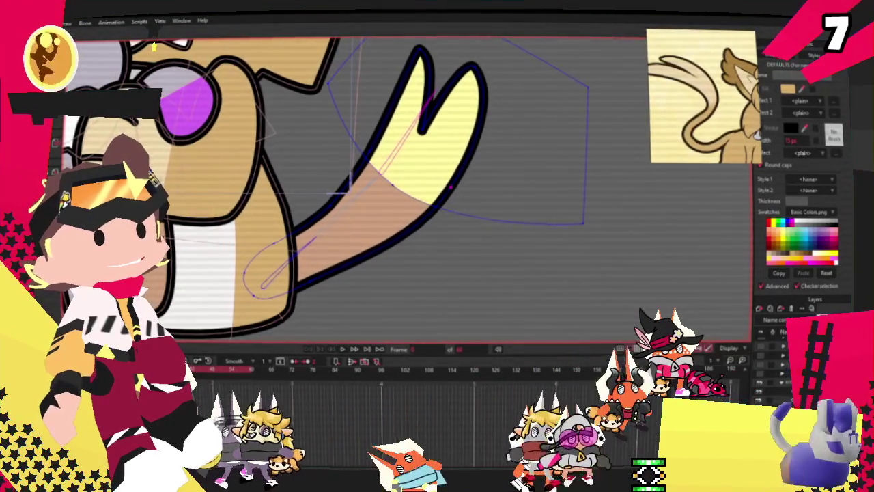
pyautogui.press('a')
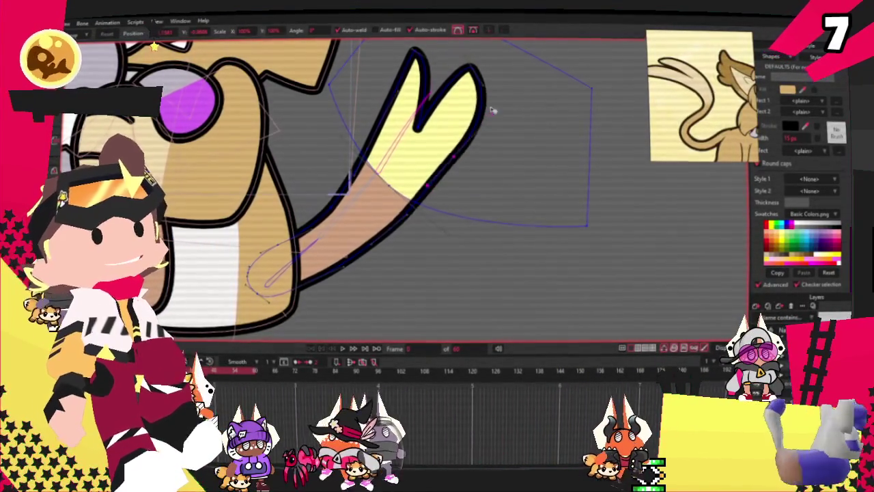
pyautogui.moveTo(450, 149); pyautogui.dragTo(451, 123)
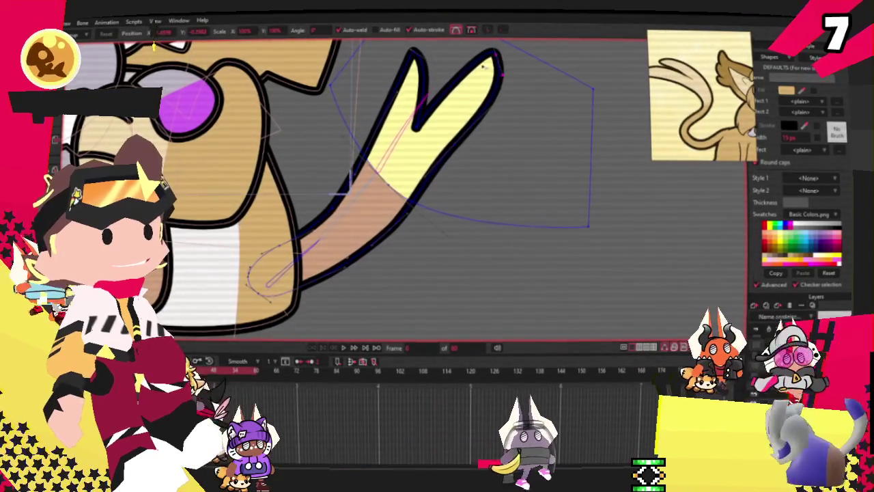
pyautogui.scroll(-1, 375, 182)
pyautogui.scroll(1, 375, 182)
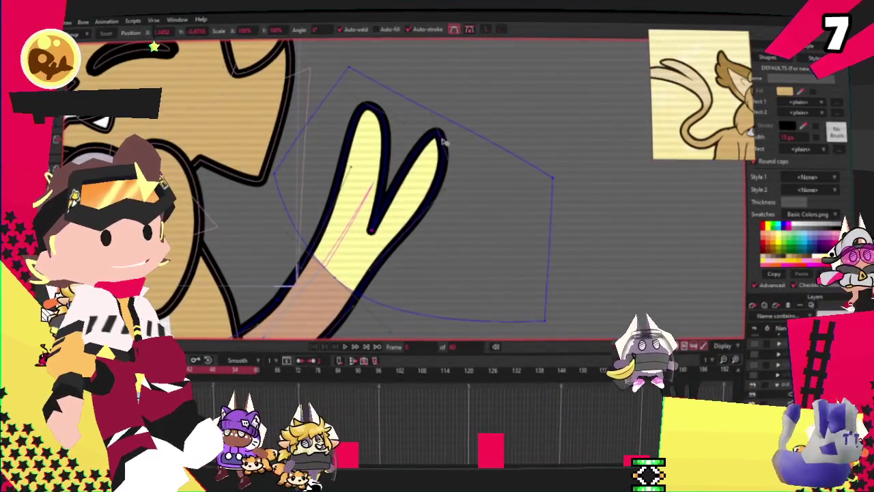
# Narrow the right lobe and reshape the inner edge of the forked tail tip.
pyautogui.moveTo(358, 224); pyautogui.dragTo(364, 216)
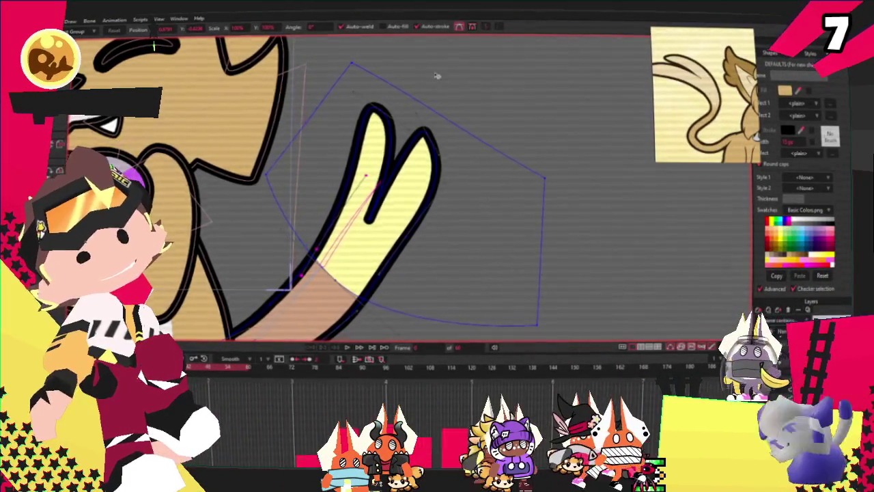
pyautogui.scroll(2, 439, 89)
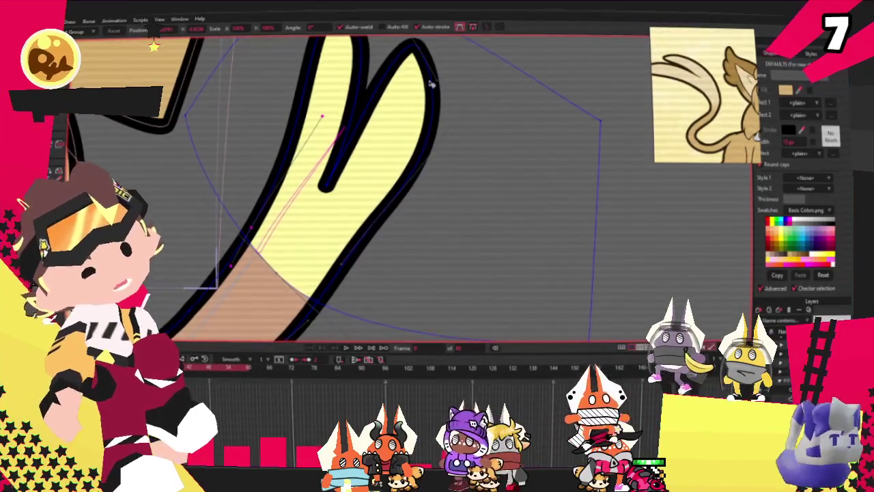
pyautogui.scroll(1, 403, 75)
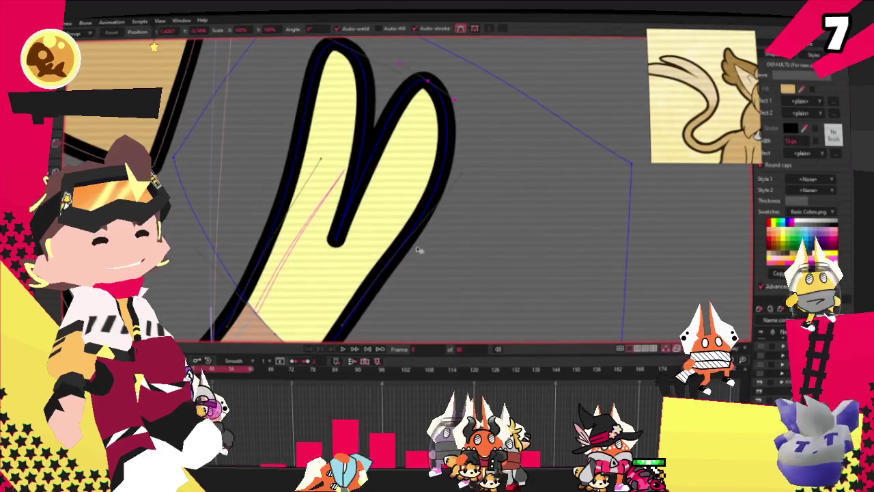
pyautogui.click(415, 235)
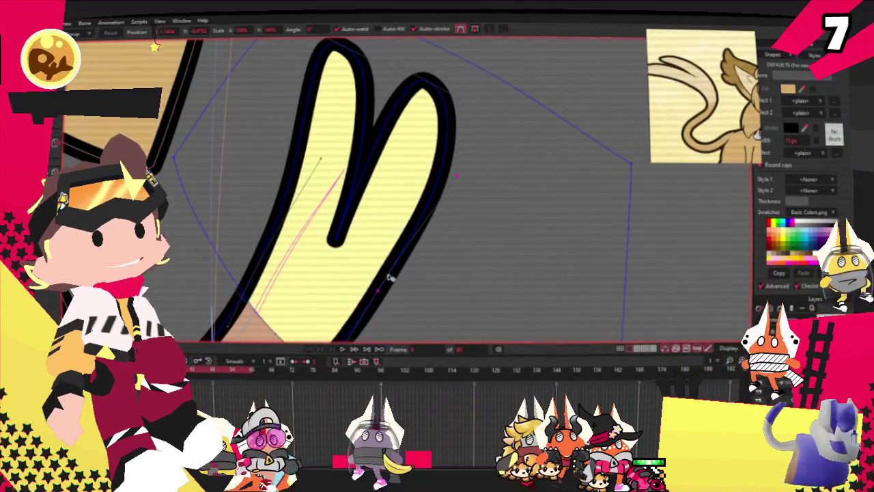
pyautogui.scroll(-2, 398, 277)
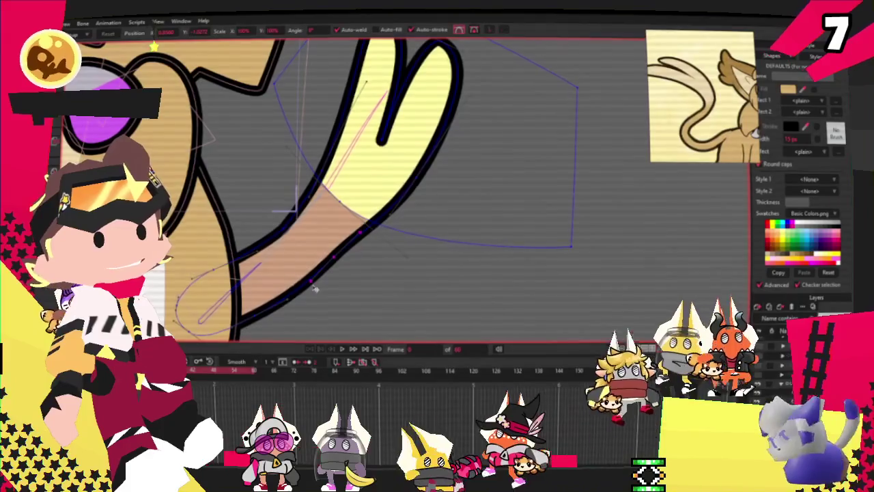
pyautogui.scroll(2, 270, 192)
pyautogui.scroll(2, 270, 191)
pyautogui.press('c')
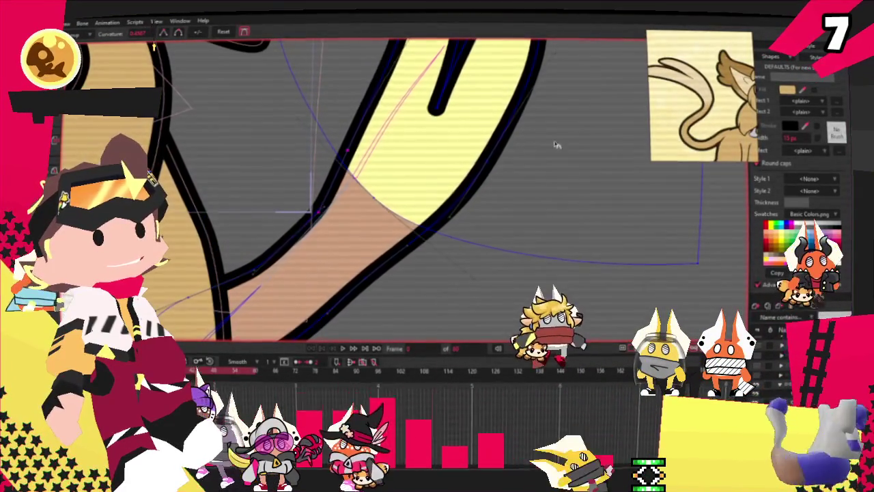
pyautogui.scroll(-2, 320, 154)
pyautogui.press('t')
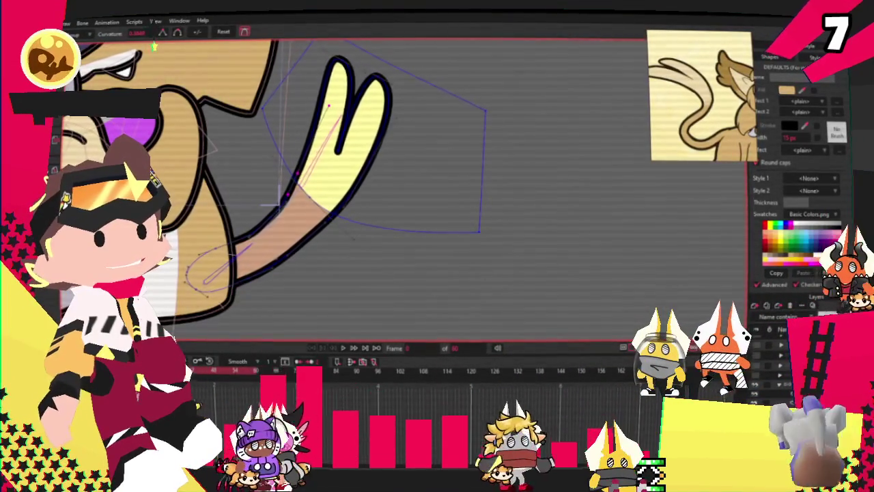
pyautogui.moveTo(315, 181); pyautogui.dragTo(339, 168)
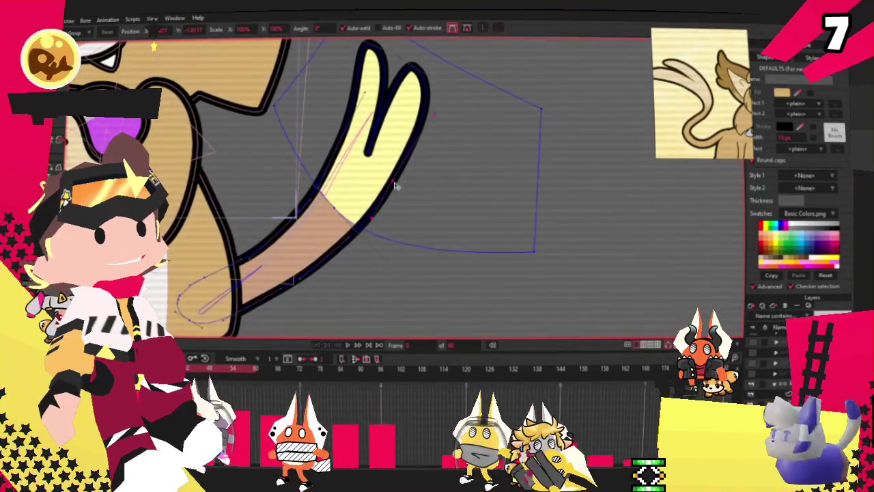
pyautogui.scroll(-3, 361, 249)
# Select the inner tail-tip fill shape and all of its points.
pyautogui.press('e')
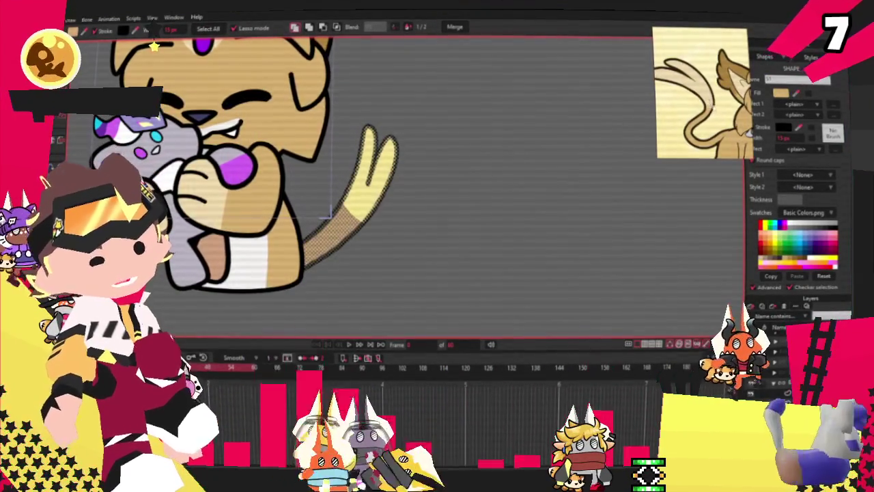
pyautogui.click(396, 178)
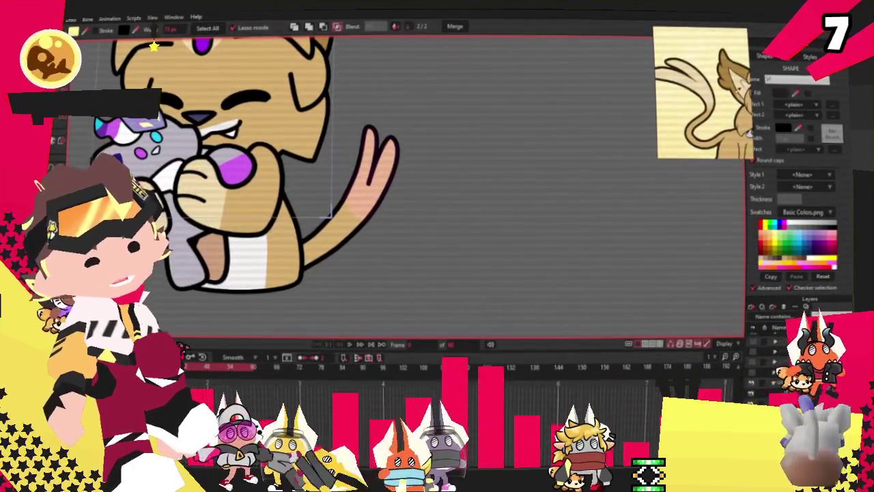
pyautogui.scroll(-1, 466, 135)
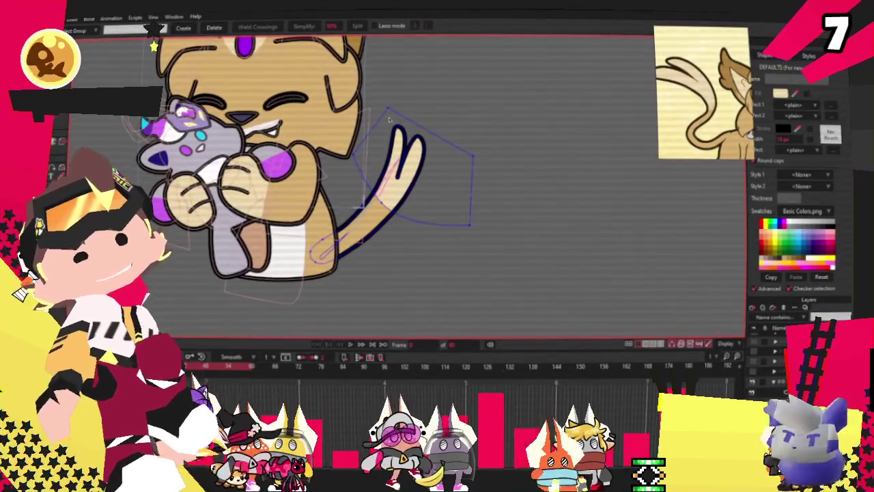
pyautogui.scroll(2, 389, 119)
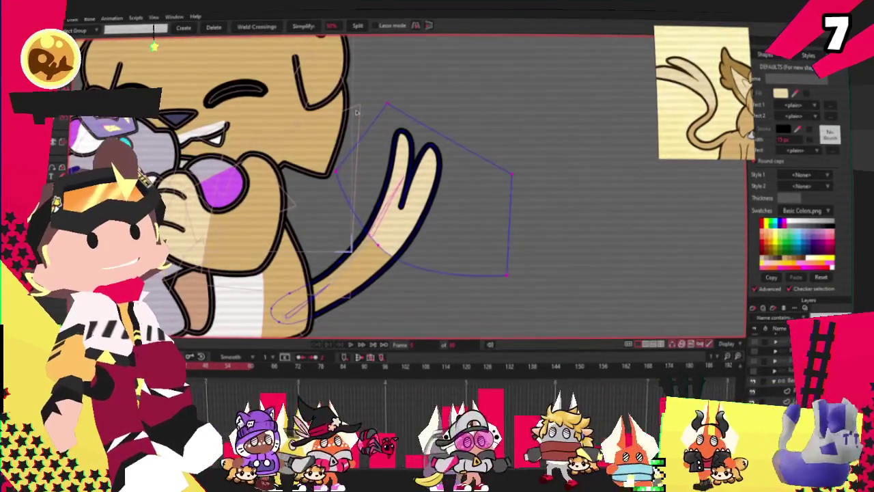
pyautogui.moveTo(356, 111); pyautogui.dragTo(482, 255)
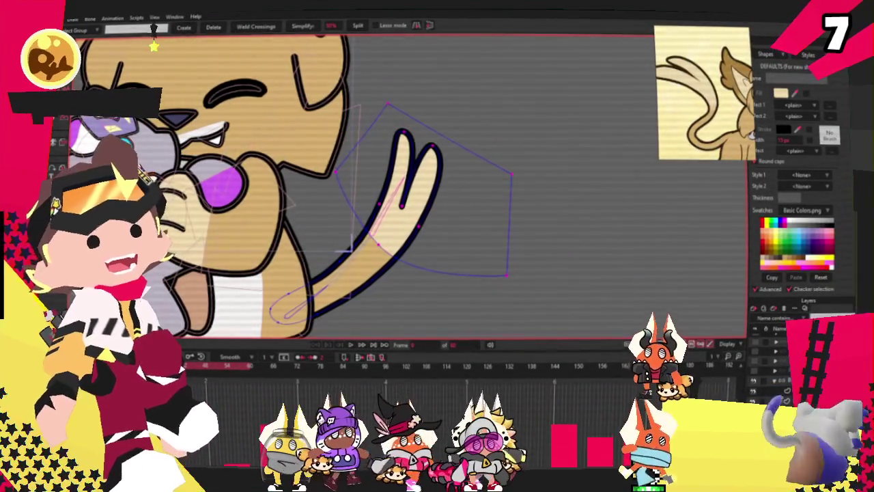
pyautogui.scroll(1, 360, 251)
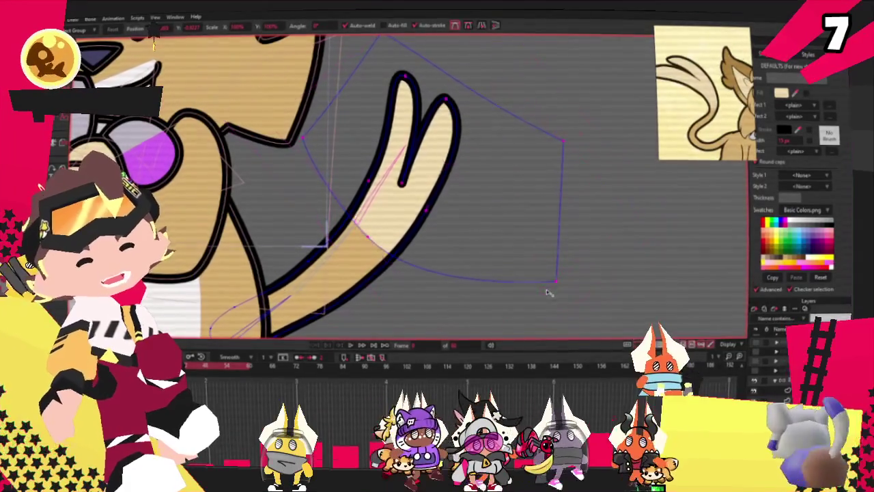
# Nudge the inner tail fill up-right, enlarge it and rotate it slightly into place.
pyautogui.moveTo(461, 255); pyautogui.dragTo(468, 252)
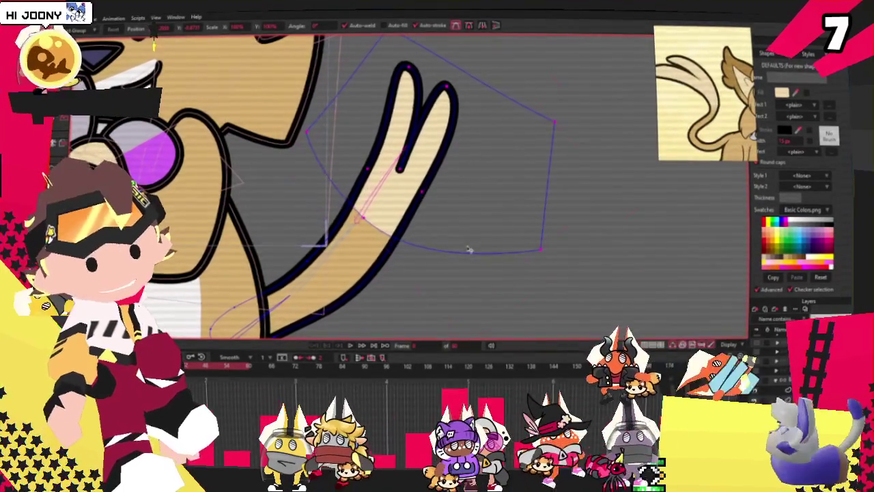
pyautogui.moveTo(533, 266); pyautogui.dragTo(546, 275)
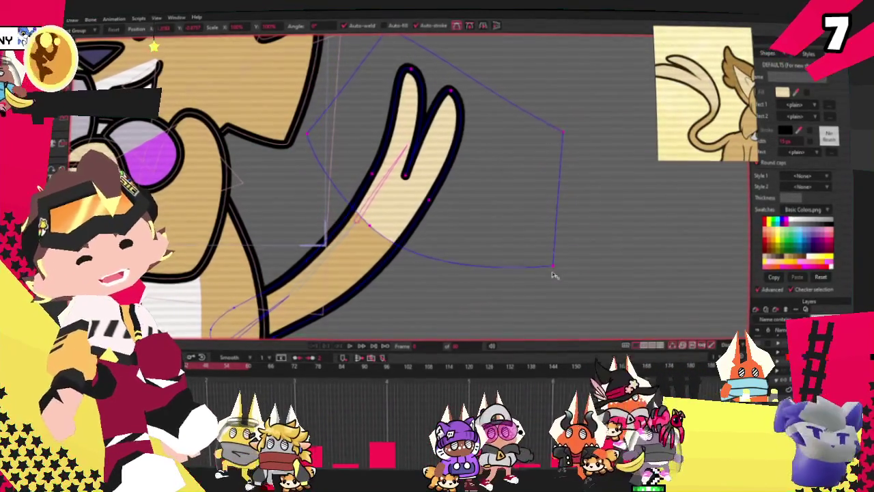
pyautogui.moveTo(464, 219); pyautogui.dragTo(379, 282)
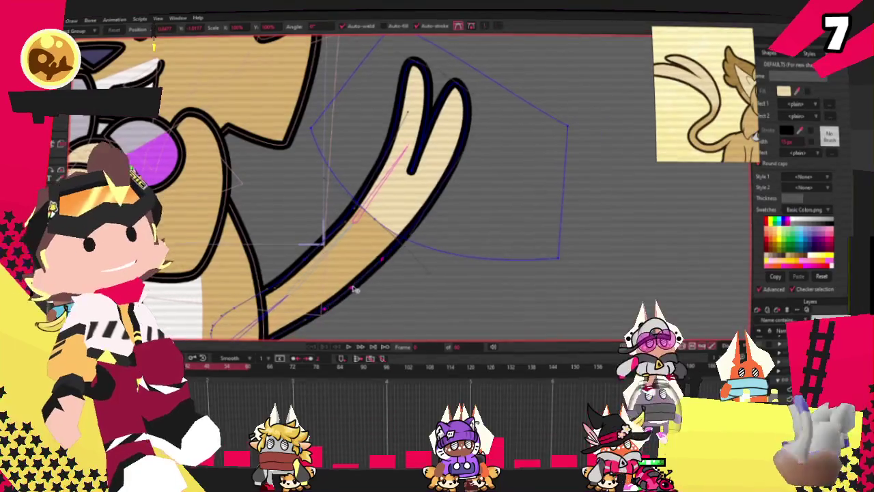
pyautogui.scroll(-2, 355, 289)
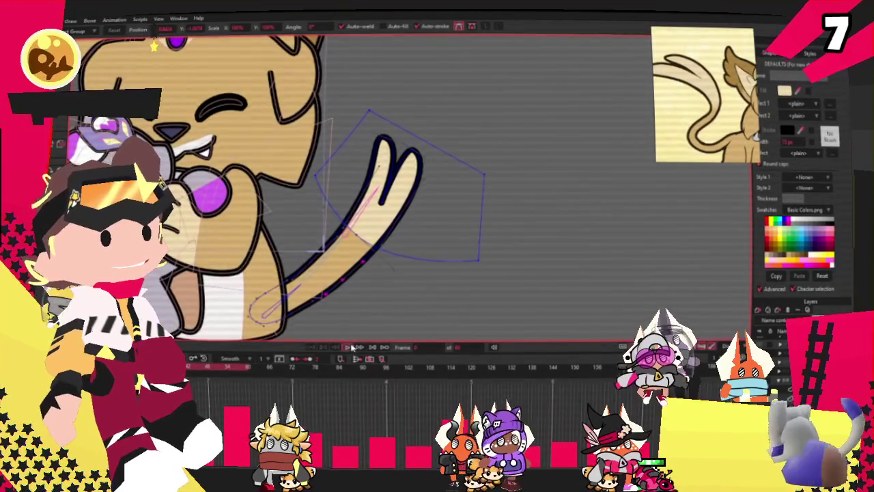
pyautogui.scroll(-1, 352, 338)
pyautogui.scroll(-1, 352, 338)
pyautogui.scroll(-2, 351, 338)
pyautogui.scroll(-1, 352, 338)
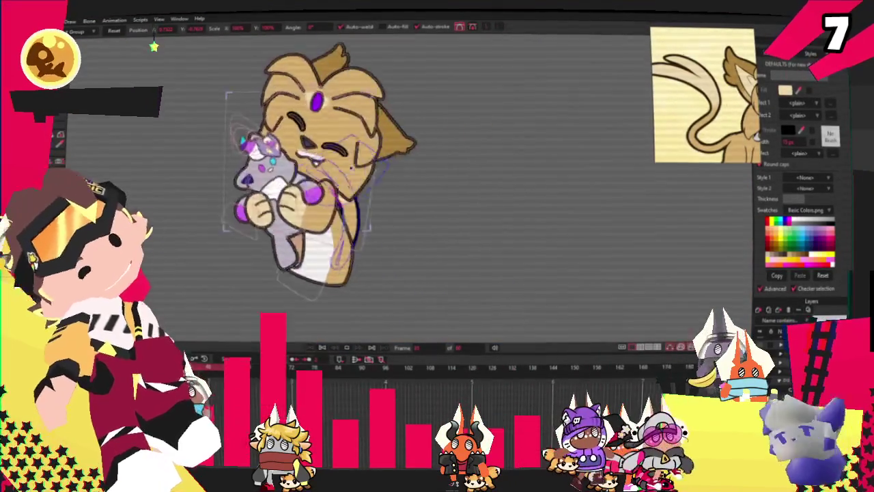
pyautogui.scroll(-2, 216, 114)
pyautogui.scroll(2, 216, 114)
pyautogui.scroll(1, 216, 114)
pyautogui.scroll(2, 215, 114)
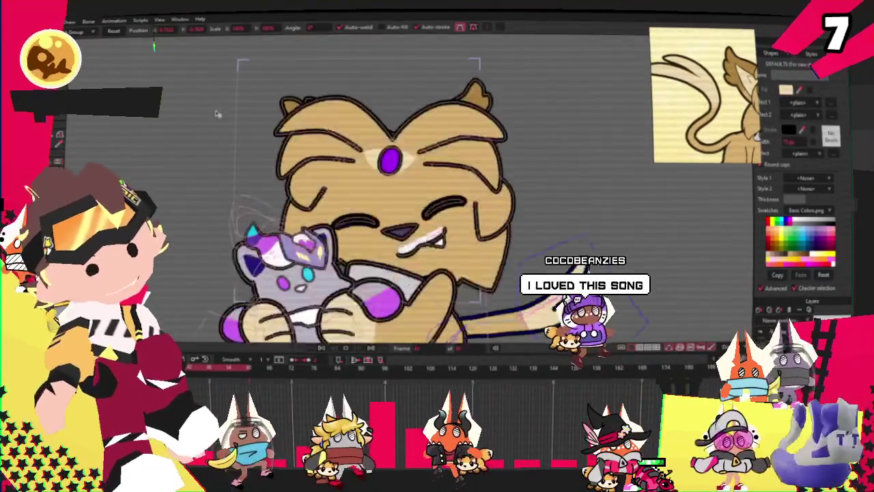
pyautogui.scroll(-2, 216, 114)
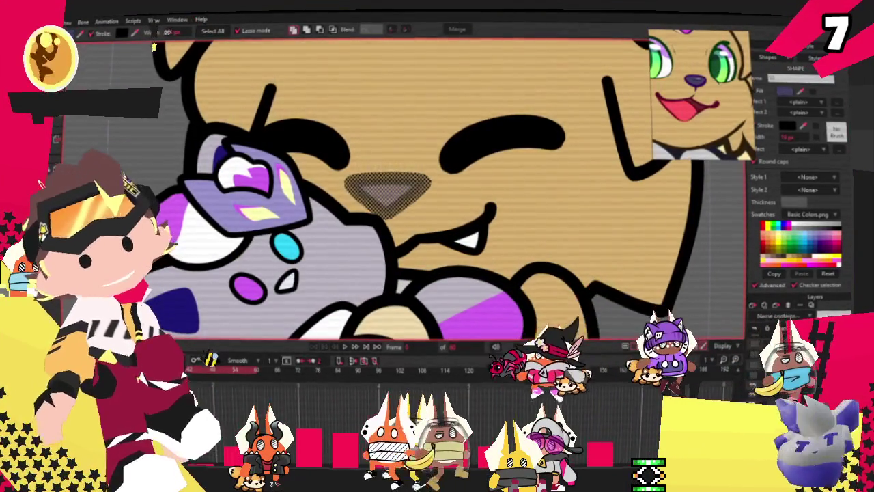
pyautogui.press('a')
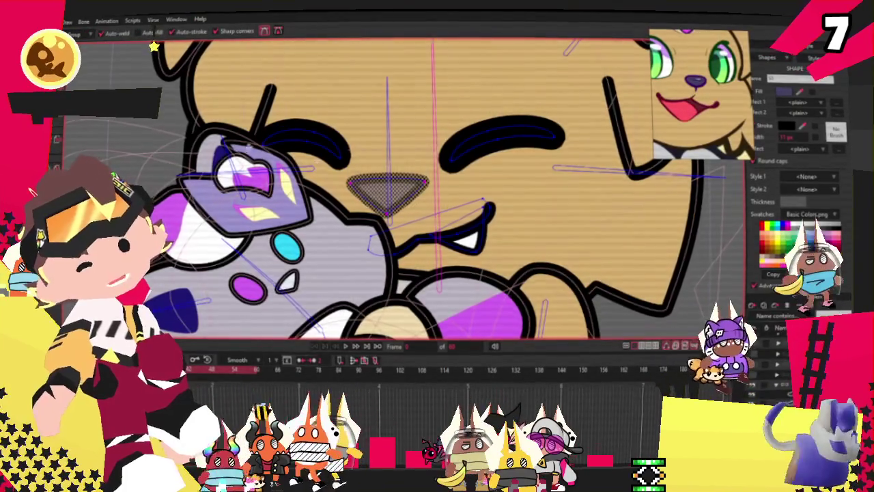
pyautogui.scroll(1, 334, 177)
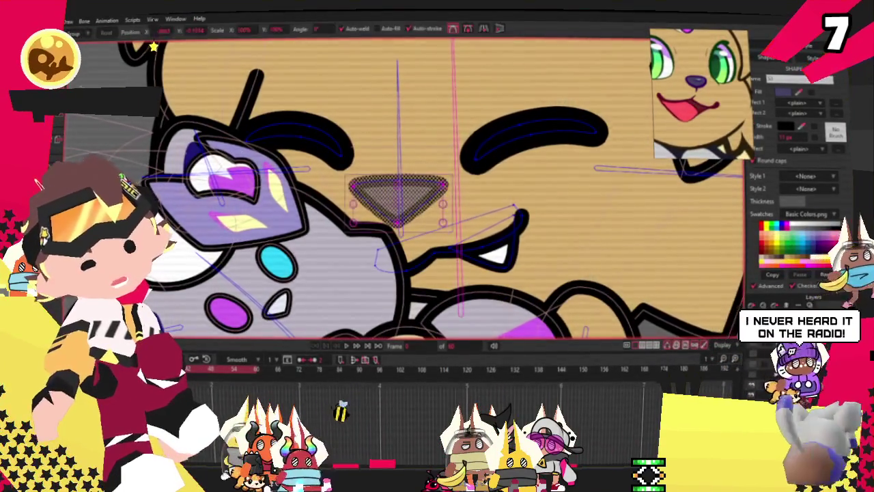
pyautogui.scroll(1, 334, 183)
pyautogui.scroll(-1, 339, 190)
pyautogui.scroll(-2, 339, 190)
pyautogui.scroll(-2, 339, 190)
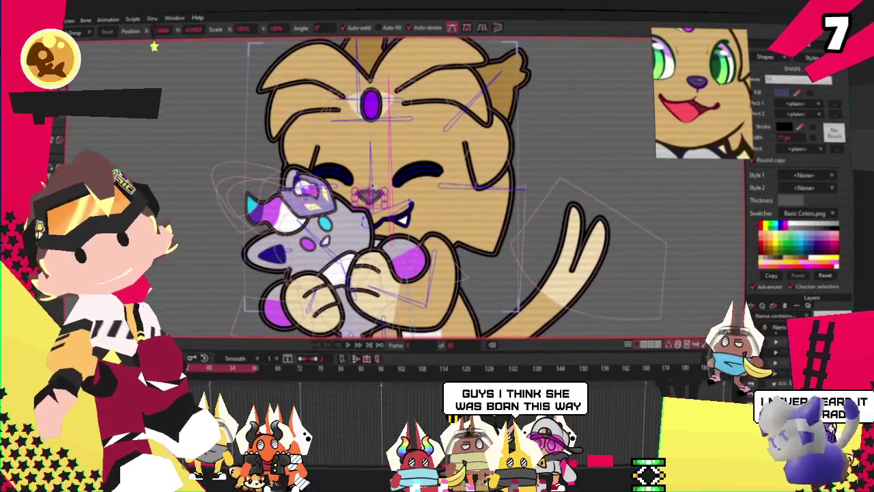
pyautogui.scroll(-1, 340, 189)
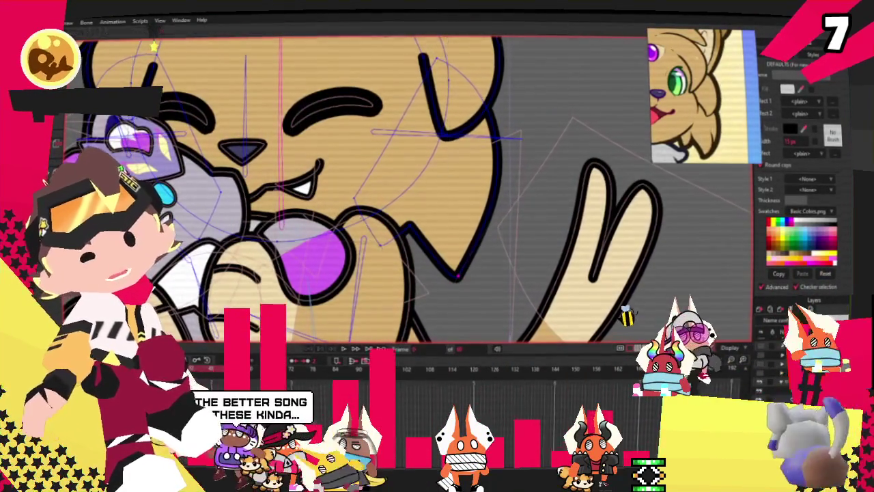
pyautogui.press('a')
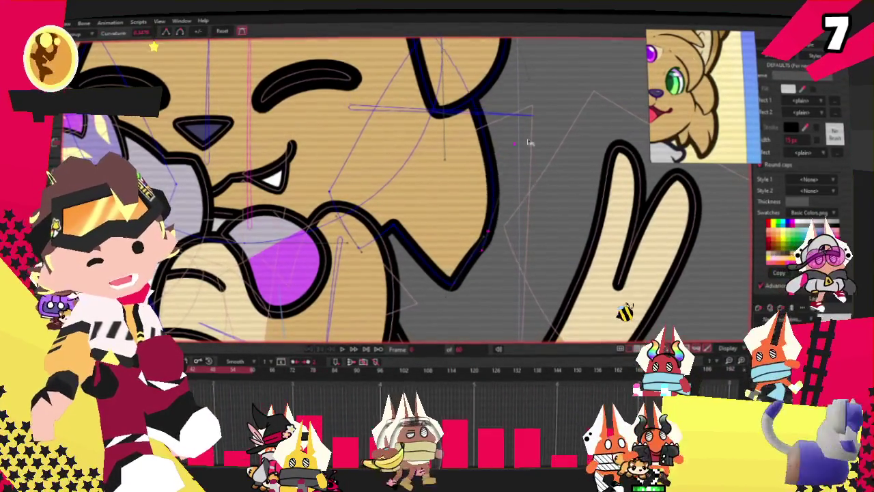
pyautogui.click(472, 252)
pyautogui.hotkey('ctrl', 'z')
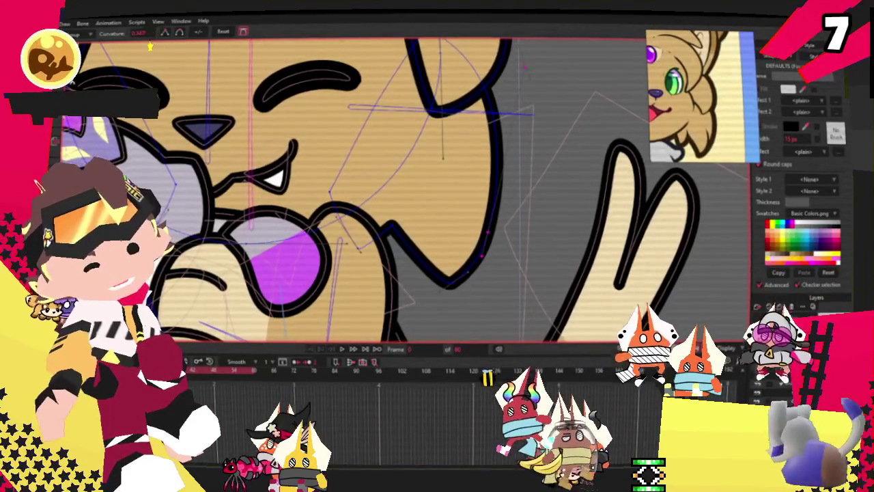
pyautogui.moveTo(487, 232); pyautogui.dragTo(476, 244)
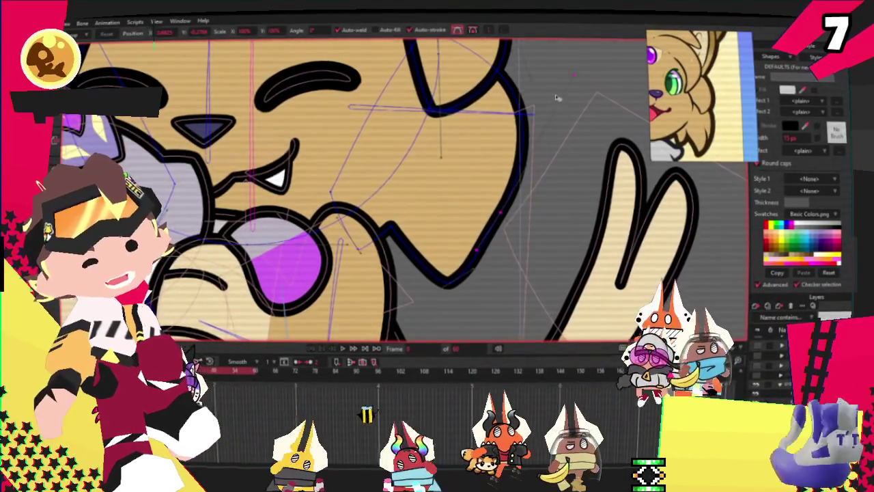
pyautogui.hotkey('ctrl', 'z')
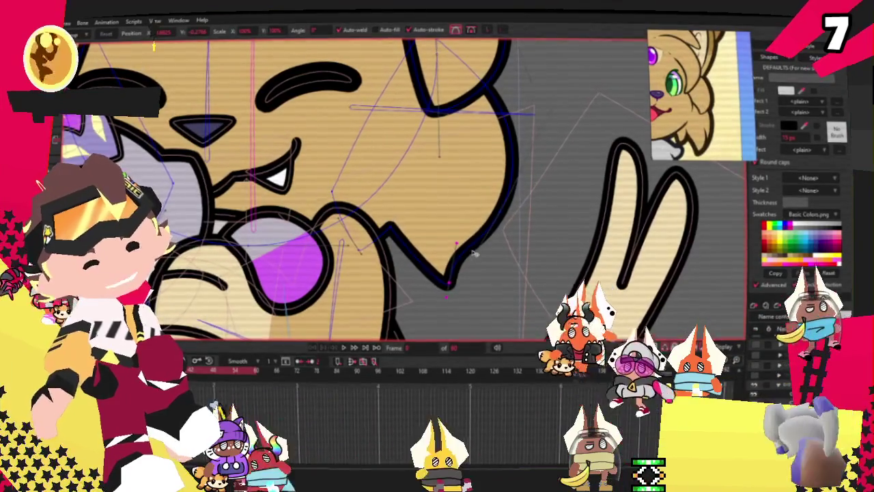
pyautogui.moveTo(474, 254); pyautogui.dragTo(478, 283)
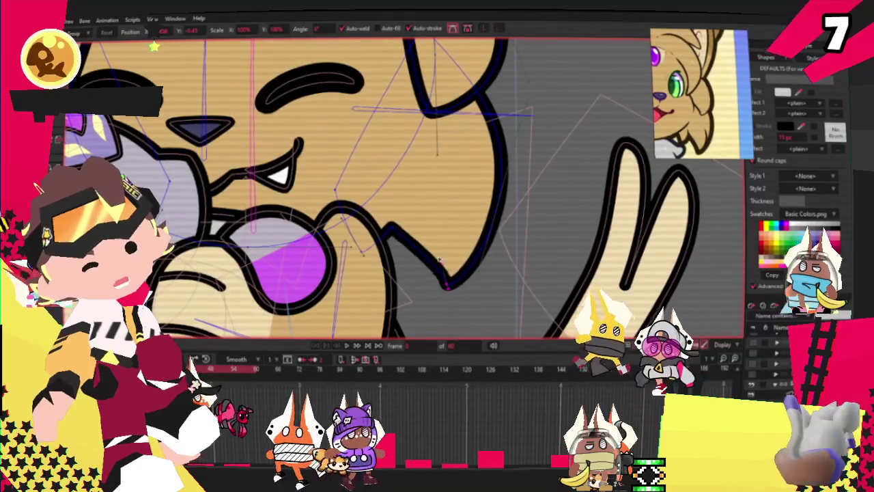
pyautogui.press('space')
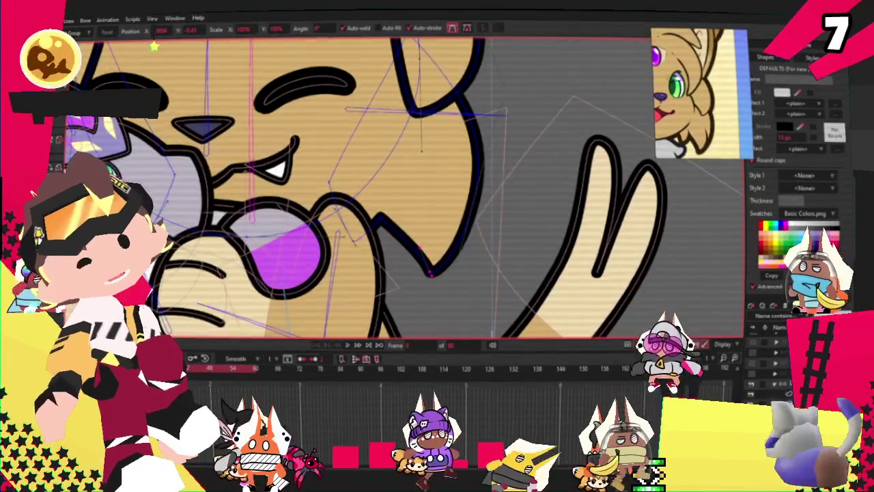
pyautogui.scroll(3, 393, 271)
pyautogui.scroll(2, 396, 240)
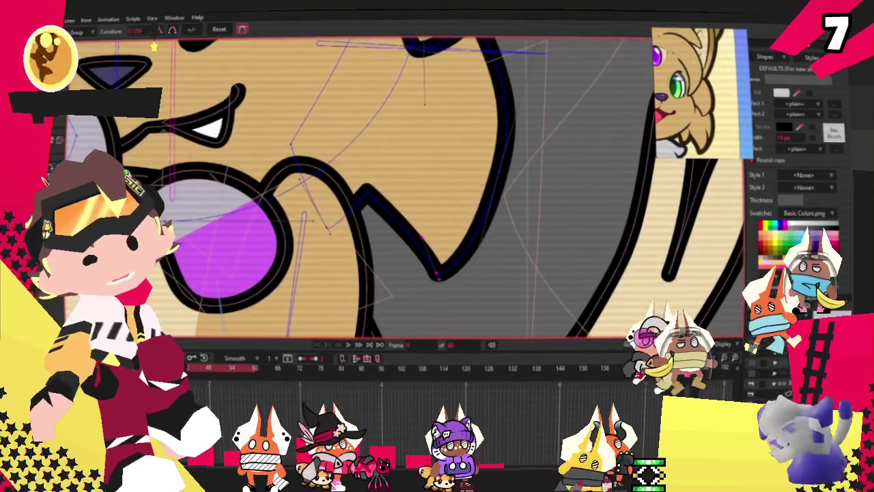
pyautogui.press('c')
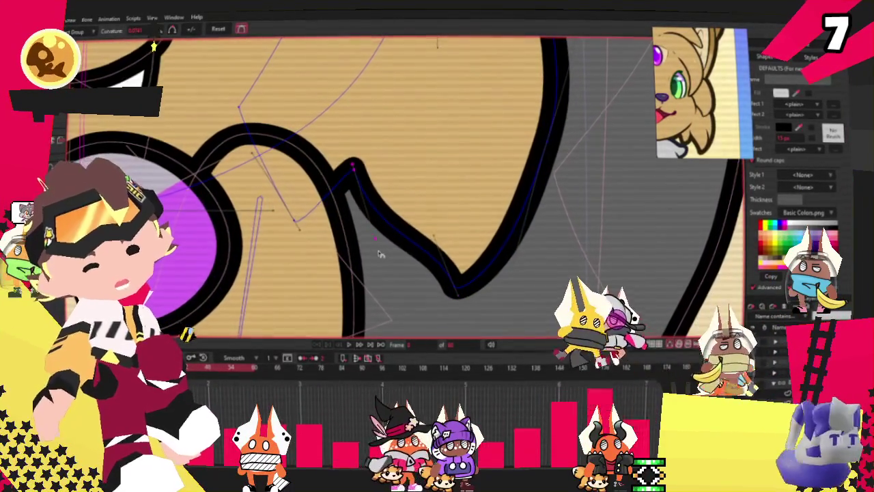
pyautogui.scroll(-5, 380, 254)
pyautogui.scroll(-5, 380, 254)
pyautogui.scroll(2, 399, 153)
pyautogui.scroll(2, 399, 153)
pyautogui.scroll(2, 409, 164)
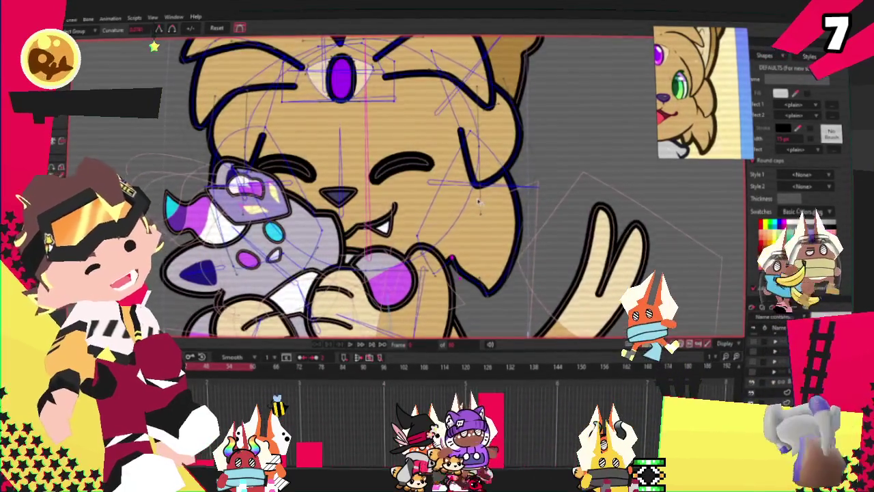
pyautogui.scroll(-3, 478, 202)
pyautogui.scroll(2, 478, 202)
pyautogui.scroll(-1, 478, 202)
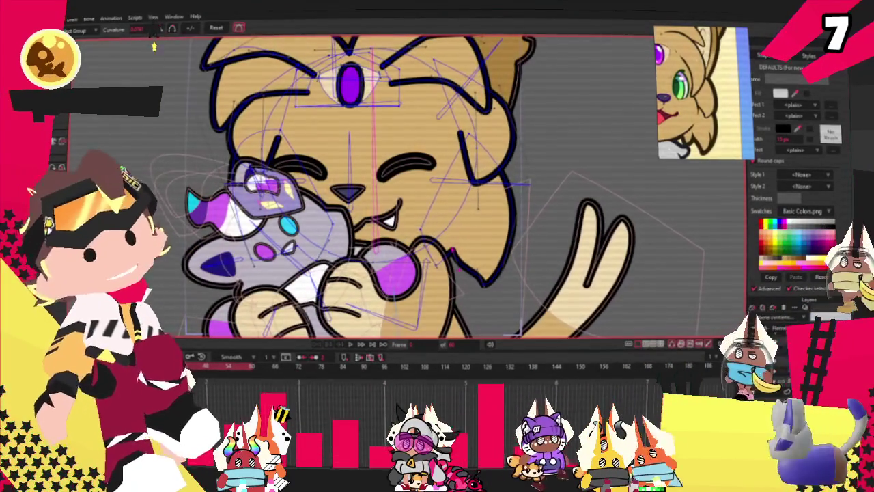
pyautogui.scroll(1, 476, 131)
pyautogui.scroll(2, 477, 131)
pyautogui.press('t')
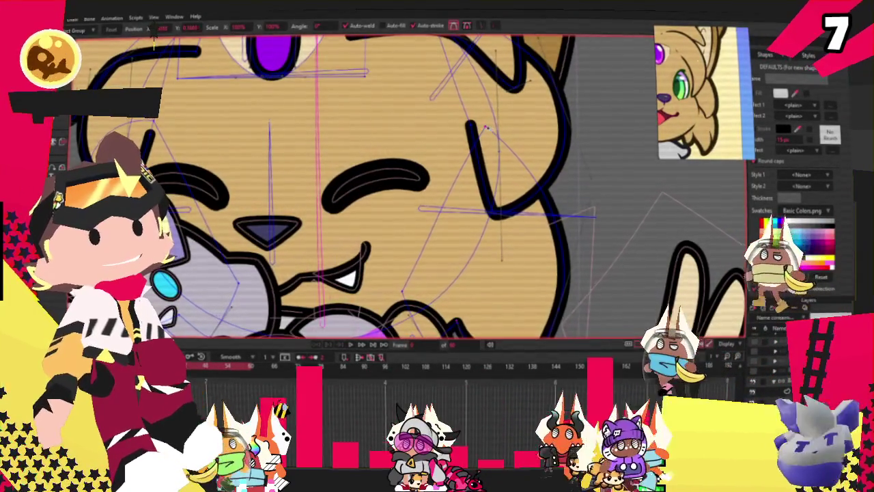
pyautogui.scroll(-1, 580, 265)
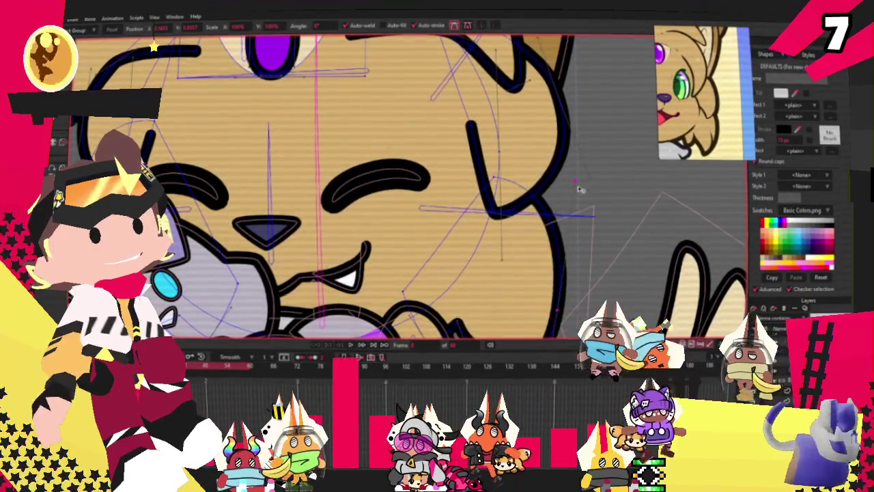
pyautogui.scroll(-1, 535, 252)
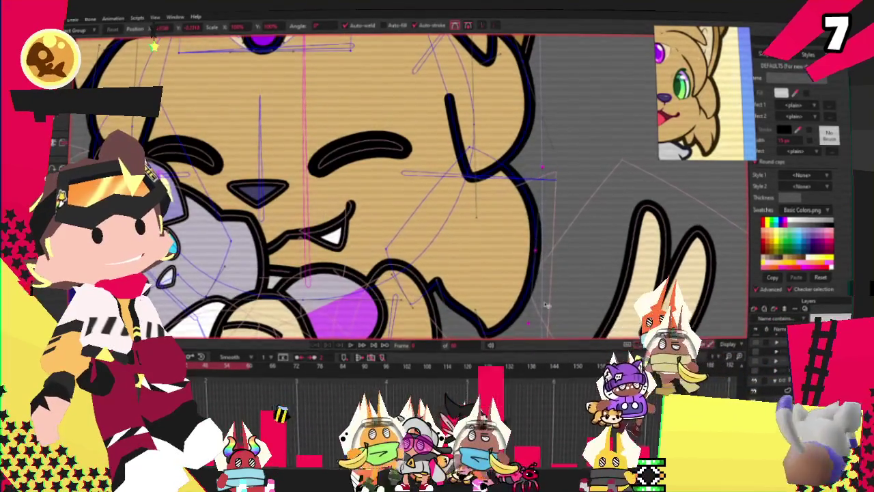
pyautogui.scroll(-1, 461, 259)
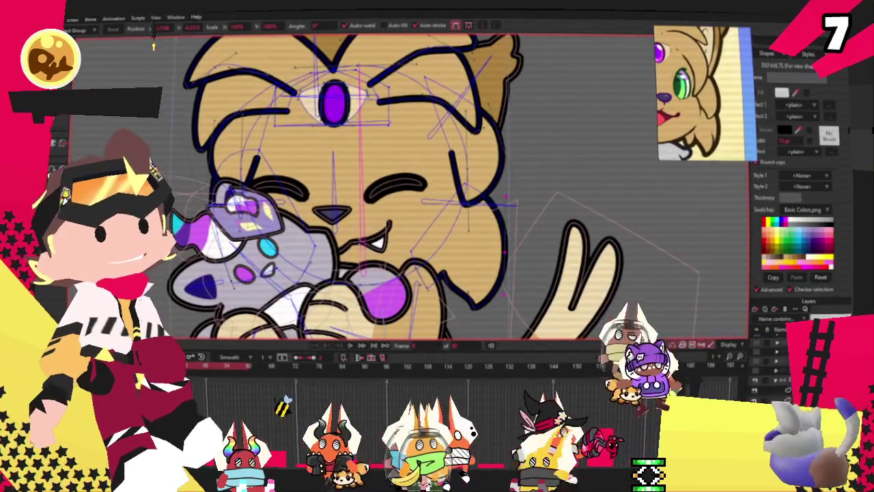
pyautogui.scroll(-2, 480, 258)
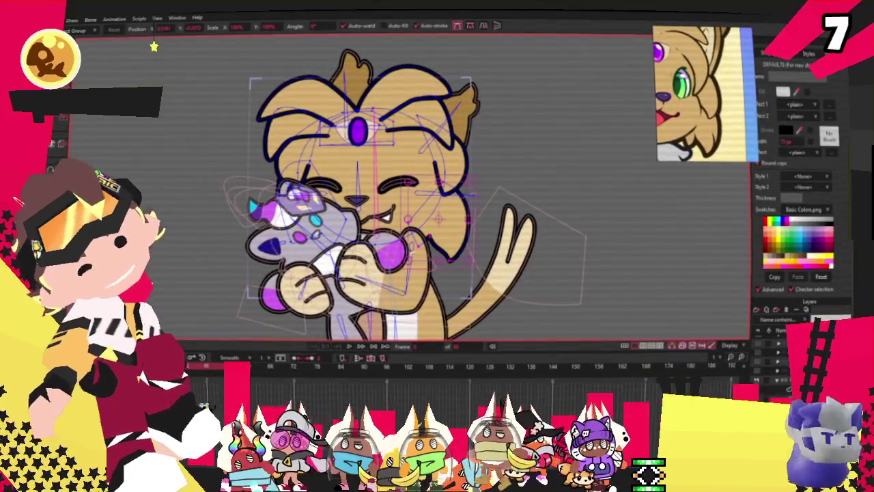
pyautogui.scroll(2, 433, 270)
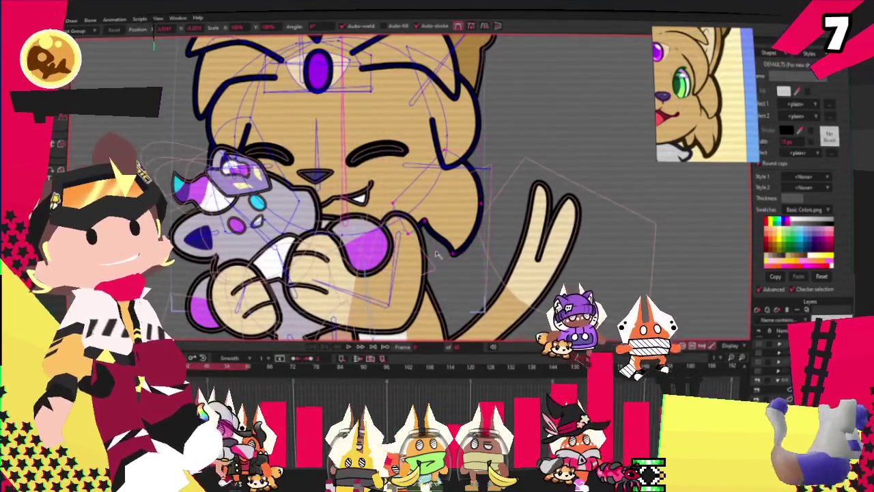
pyautogui.scroll(1, 471, 218)
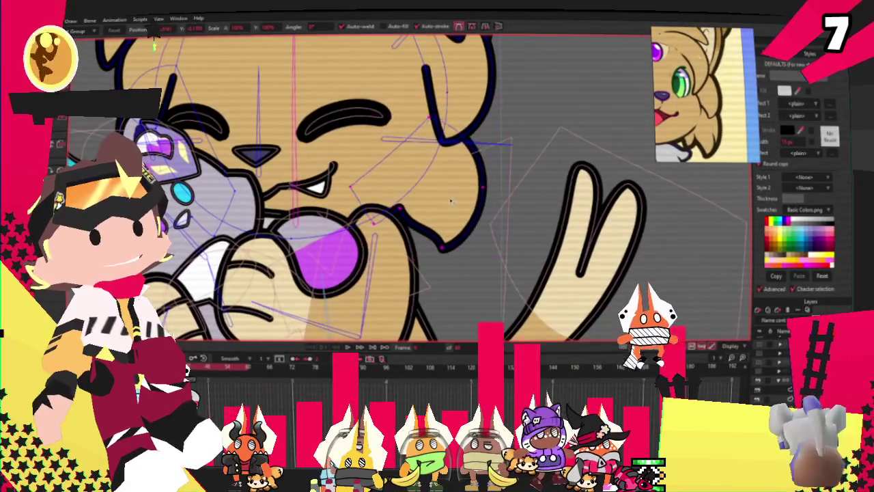
pyautogui.scroll(1, 382, 225)
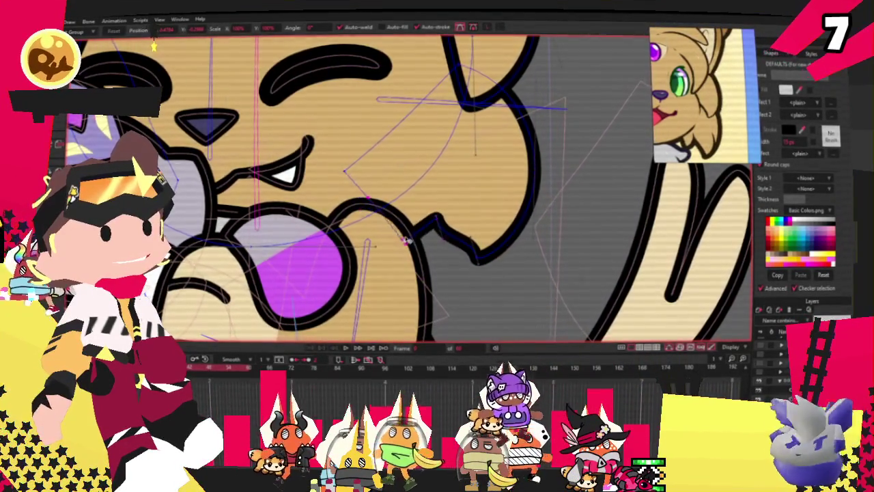
pyautogui.scroll(-2, 402, 253)
pyautogui.click(351, 349)
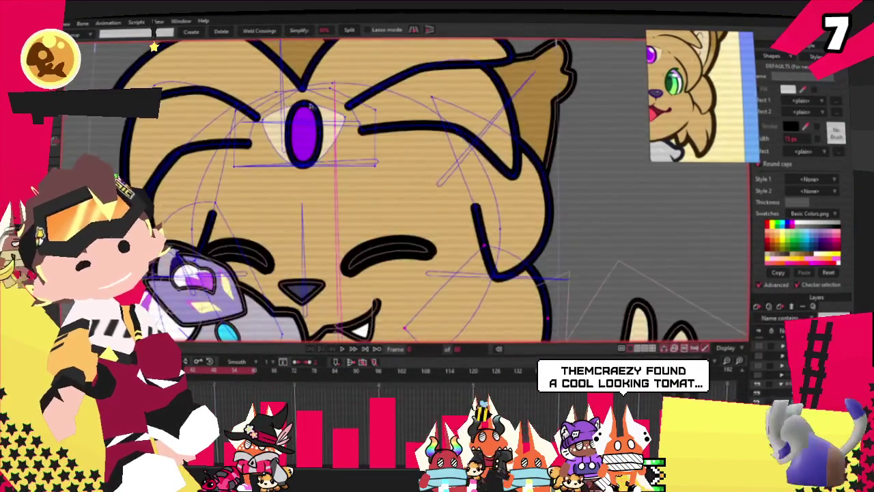
# Un-bind the third eye's points and play the animation to check it, stopping at frame 0.
pyautogui.scroll(-3, 345, 135)
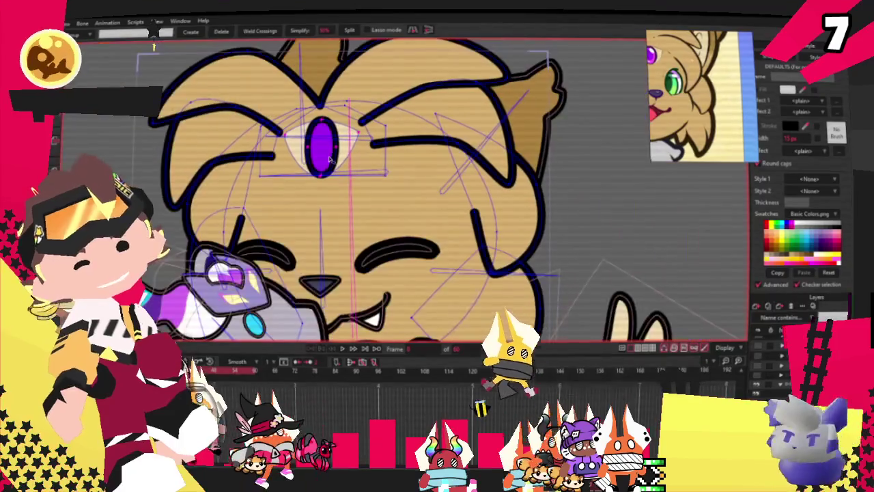
pyautogui.press('i')
pyautogui.click(242, 31)
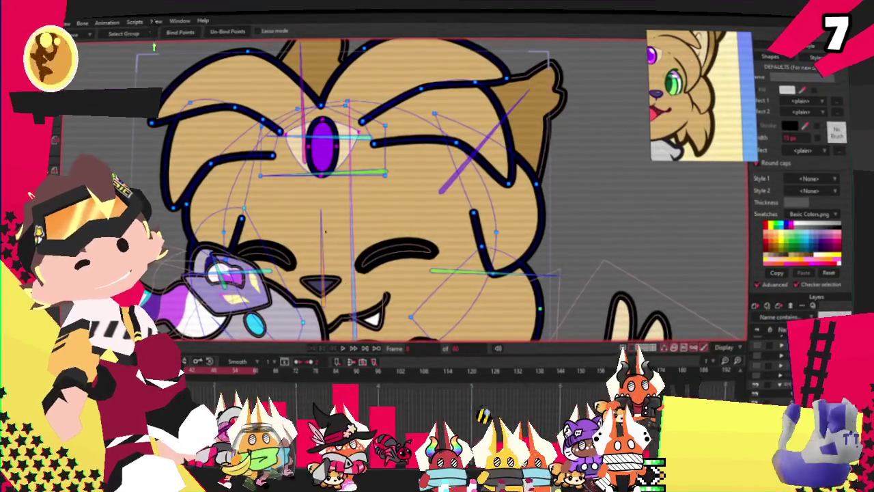
pyautogui.click(345, 346)
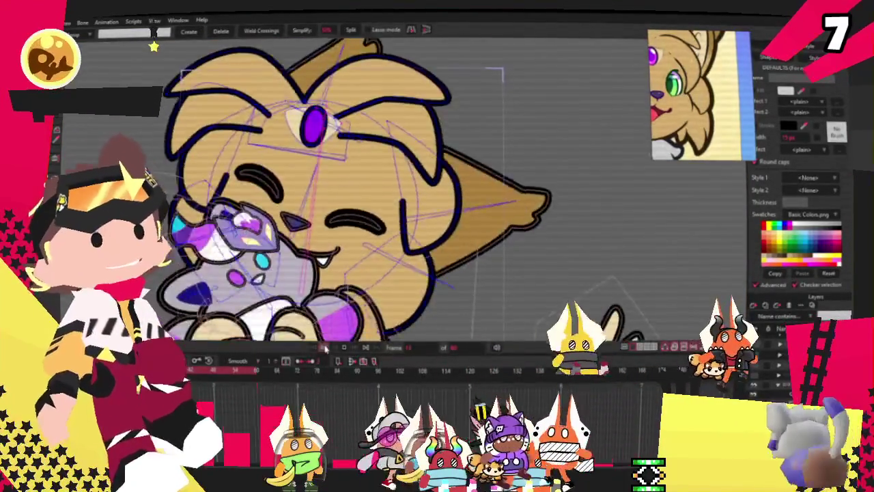
pyautogui.click(323, 347)
# Switch to Transform Points and clear the point selection around the eye.
pyautogui.scroll(5, 355, 163)
pyautogui.press('t')
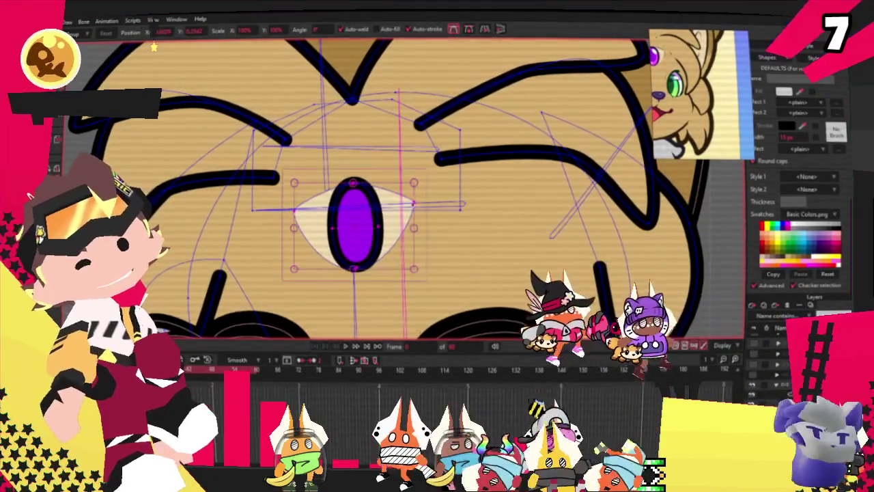
pyautogui.click(418, 183)
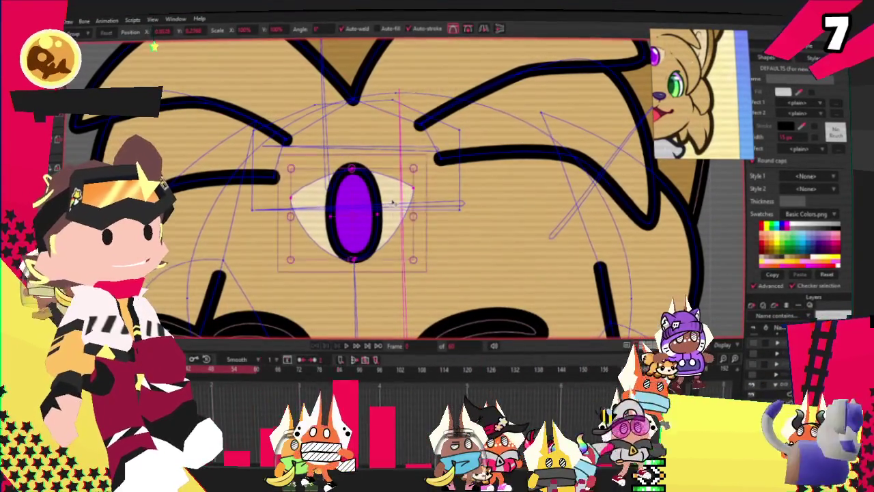
pyautogui.scroll(-1, 353, 212)
pyautogui.scroll(-2, 353, 212)
pyautogui.scroll(-2, 353, 212)
pyautogui.scroll(-1, 353, 212)
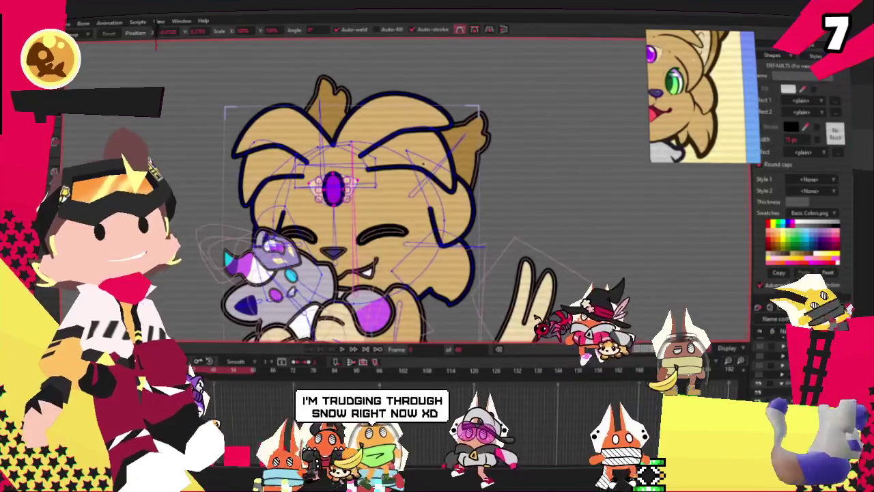
pyautogui.scroll(2, 387, 168)
pyautogui.scroll(1, 387, 168)
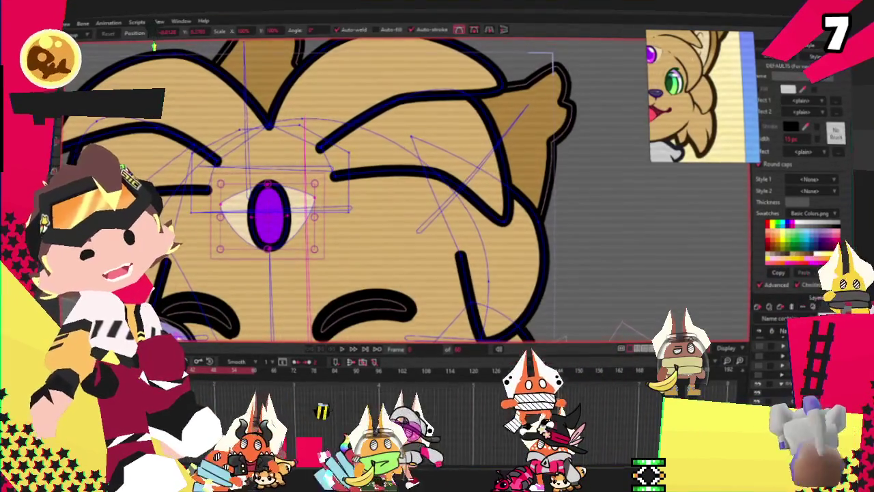
# Switch to the Select Points tool and zoom around the cat's face.
pyautogui.press('g')
pyautogui.scroll(1, 410, 172)
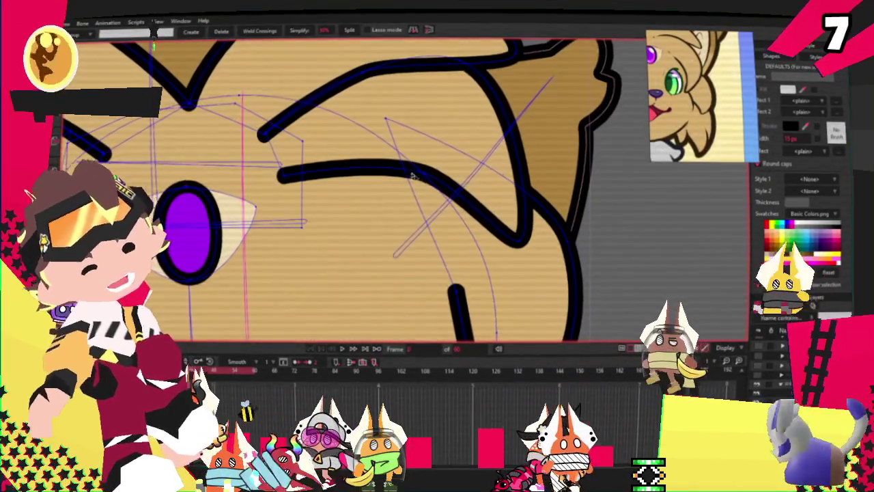
pyautogui.scroll(-2, 467, 193)
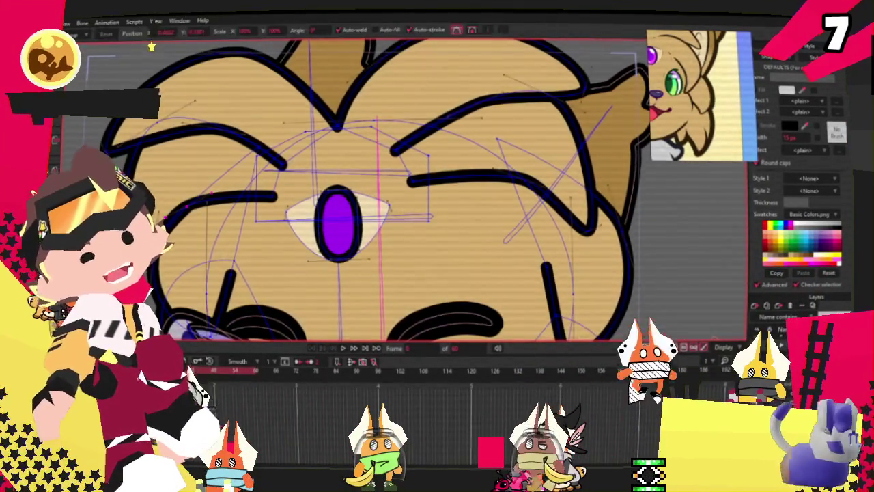
pyautogui.scroll(2, 212, 199)
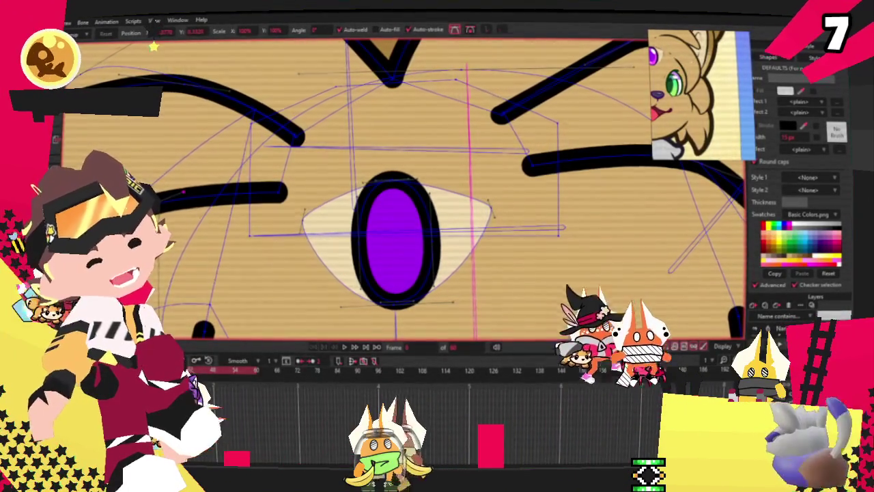
pyautogui.scroll(-2, 529, 192)
pyautogui.scroll(2, 529, 192)
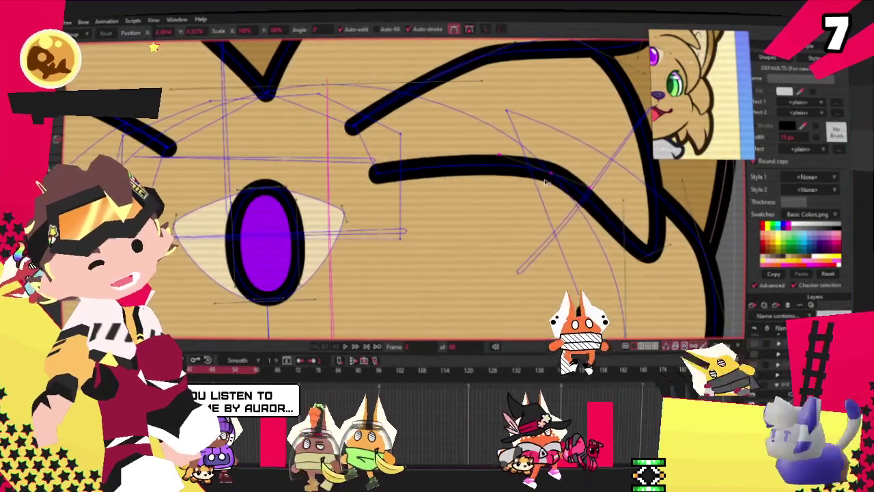
pyautogui.scroll(-2, 530, 192)
pyautogui.scroll(-2, 519, 184)
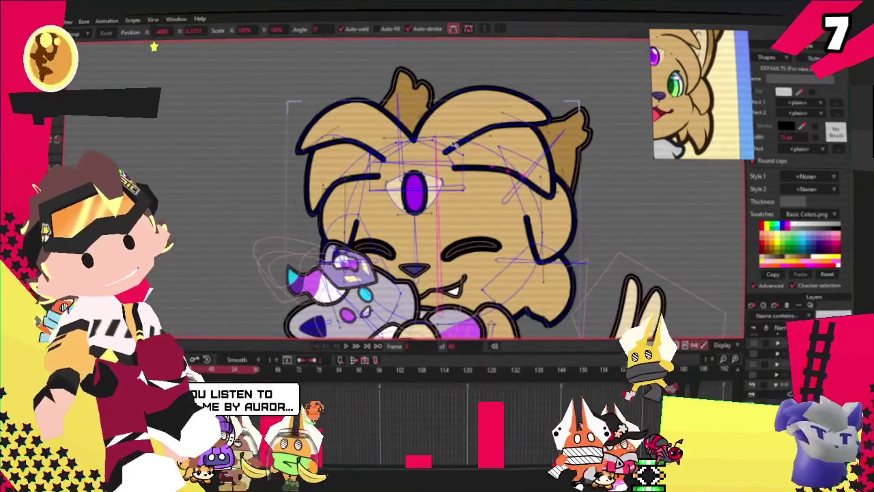
pyautogui.scroll(-1, 478, 163)
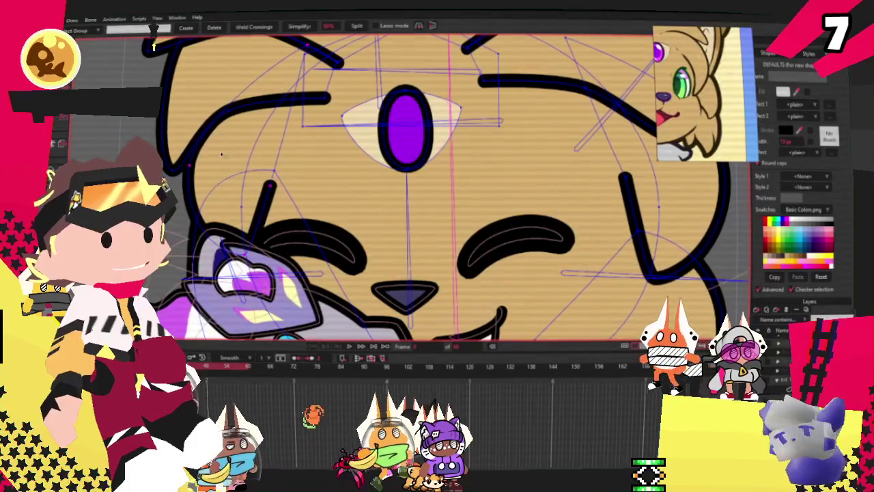
pyautogui.press('t')
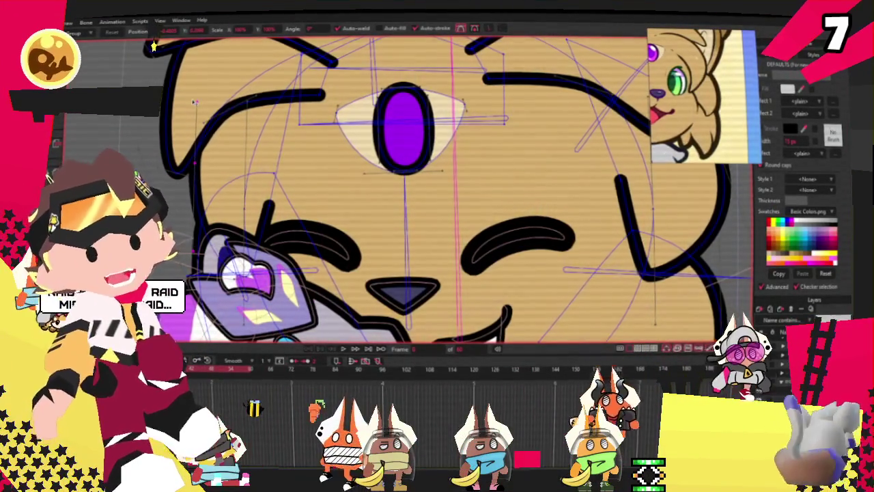
pyautogui.scroll(-2, 203, 100)
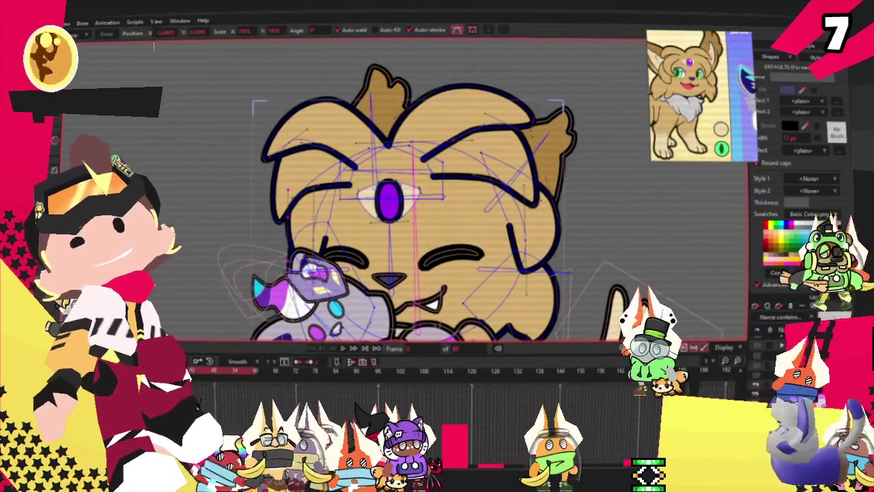
pyautogui.scroll(-5, 154, 46)
pyautogui.click(345, 349)
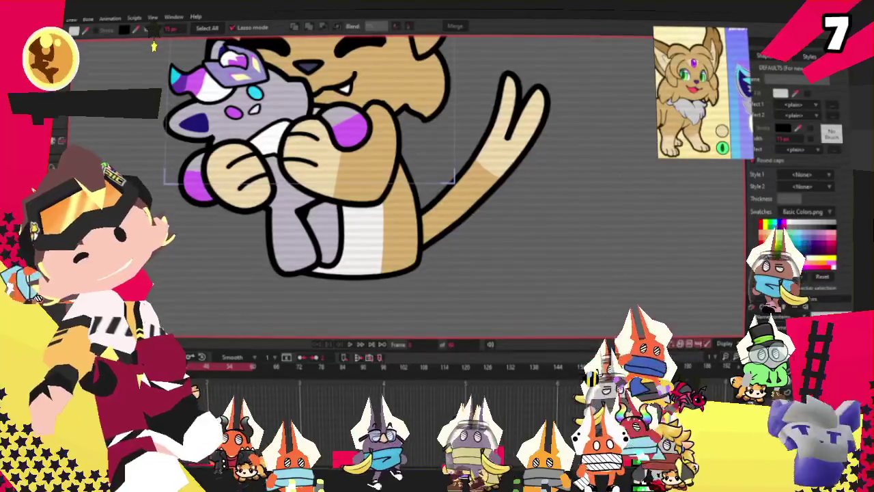
pyautogui.hotkey('ctrl', 'a')
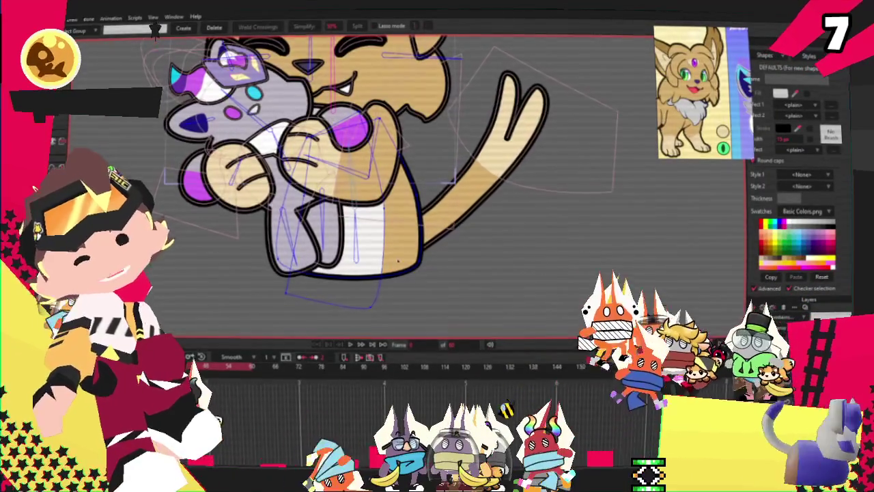
pyautogui.scroll(-3, 546, 278)
pyautogui.scroll(4, 593, 133)
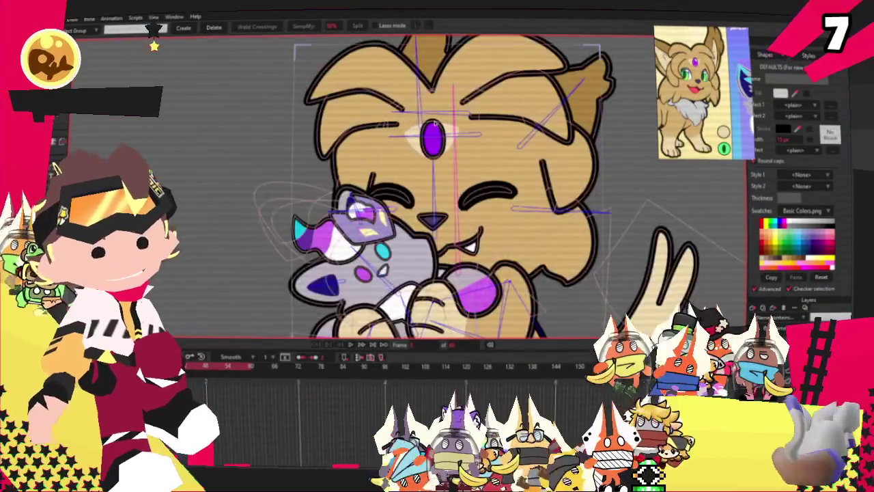
pyautogui.scroll(2, 539, 143)
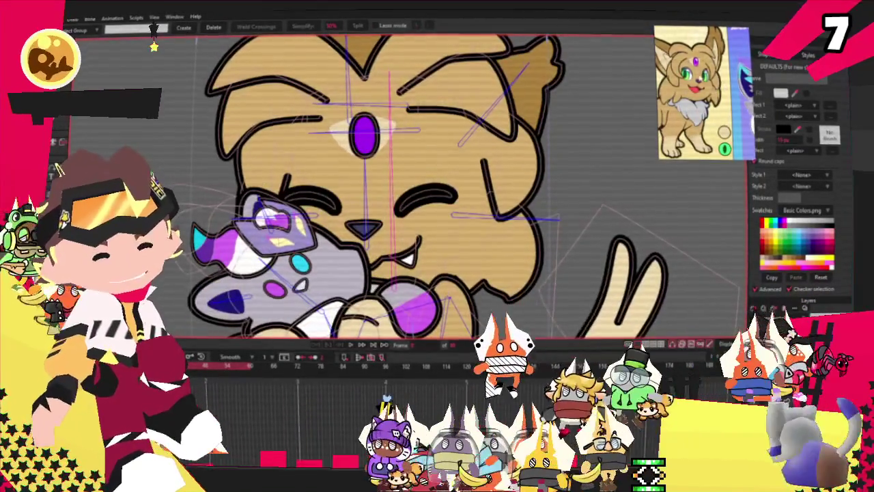
pyautogui.scroll(-3, 604, 79)
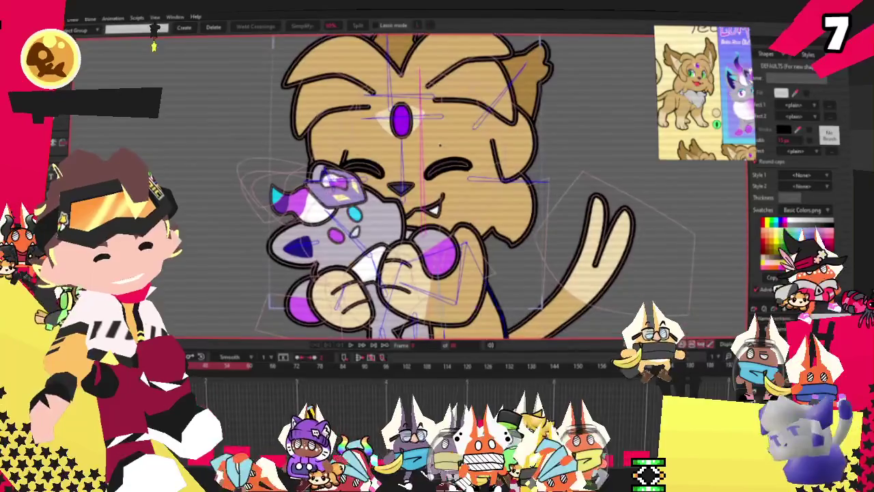
pyautogui.scroll(3, 522, 136)
pyautogui.scroll(-3, 523, 137)
pyautogui.scroll(3, 522, 136)
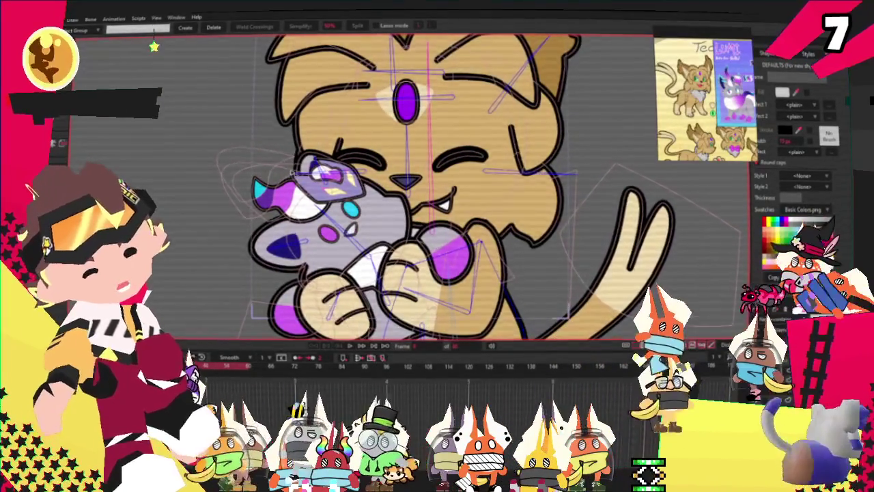
pyautogui.scroll(-2, 293, 173)
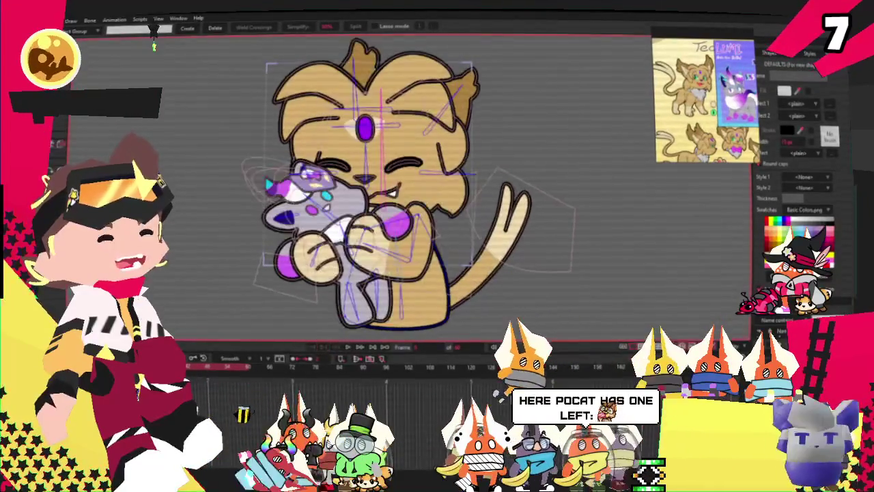
# Add a point to the paw outline over the purple patch and adjust that curve's shape and curvature.
pyautogui.scroll(3, 407, 217)
pyautogui.scroll(2, 406, 217)
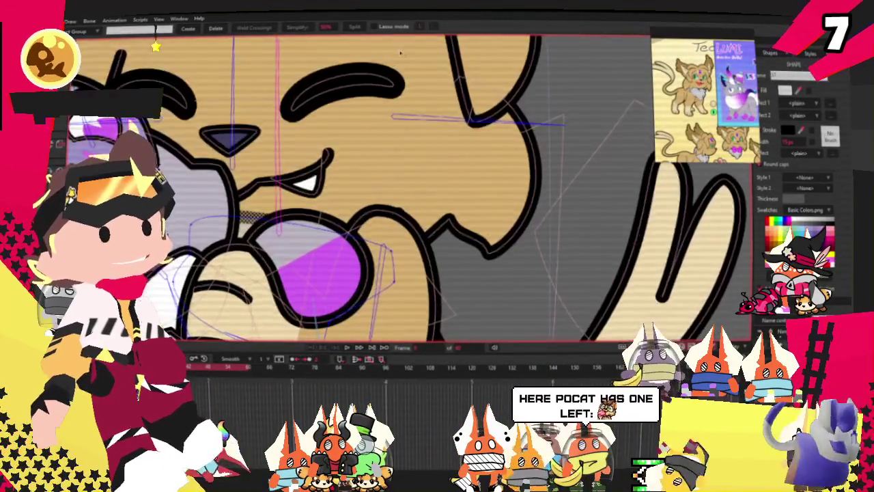
pyautogui.scroll(1, 406, 217)
pyautogui.scroll(-2, 292, 157)
pyautogui.press('a')
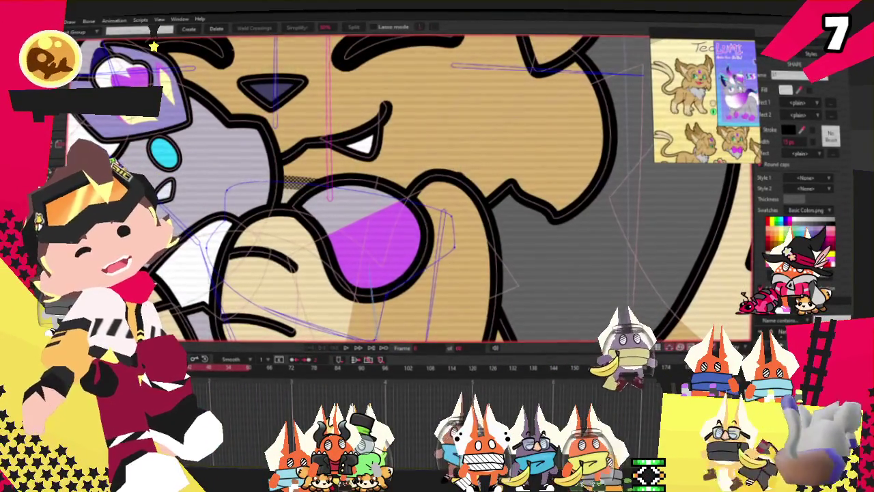
pyautogui.scroll(2, 292, 157)
pyautogui.scroll(2, 292, 157)
pyautogui.click(283, 195)
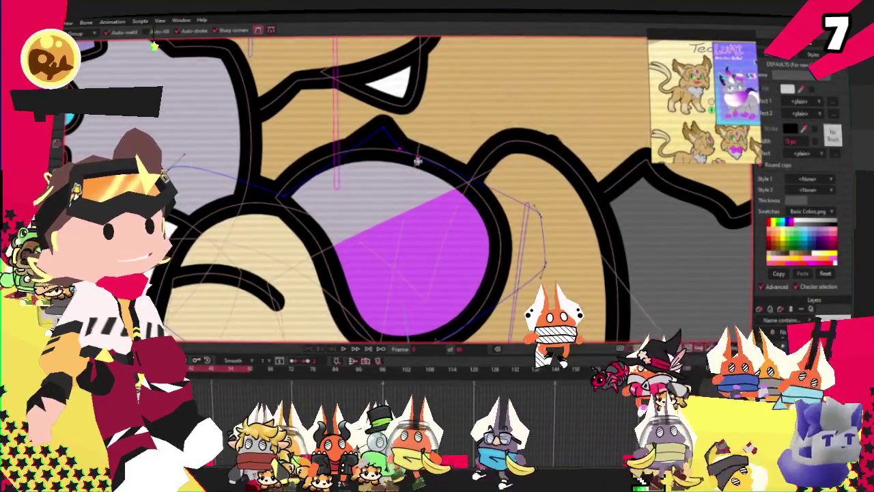
pyautogui.moveTo(417, 143); pyautogui.dragTo(527, 165)
pyautogui.press('c')
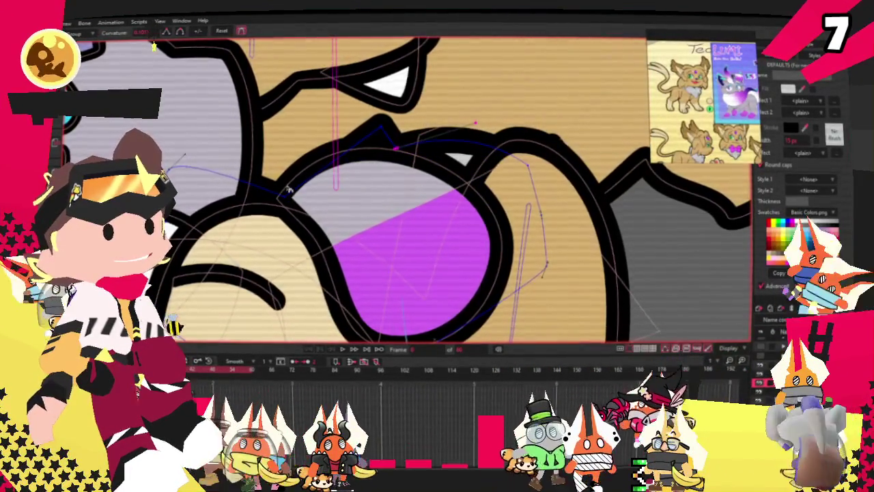
pyautogui.moveTo(284, 197)
pyautogui.mouseDown()
pyautogui.moveTo(295, 126)
pyautogui.moveTo(279, 154)
pyautogui.mouseUp()
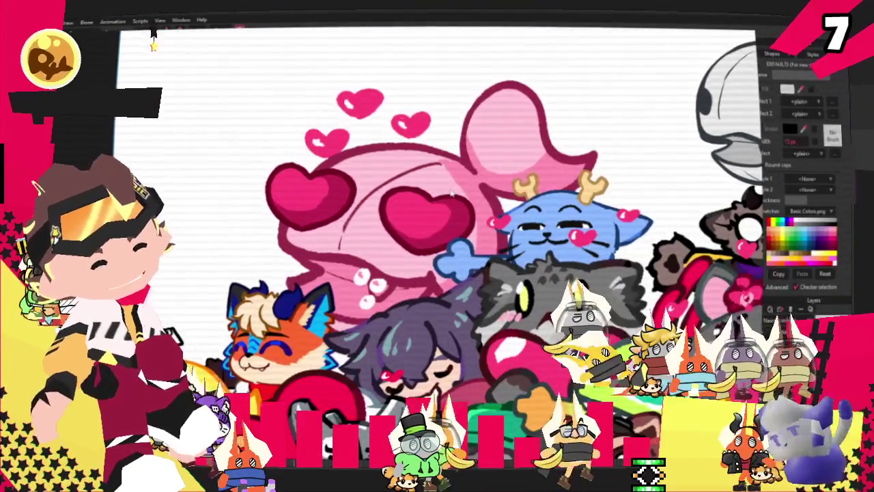
# Zoom around the PureRef board, select the emote collage, then hide PureRef to return to Moho.
pyautogui.scroll(2, 361, 170)
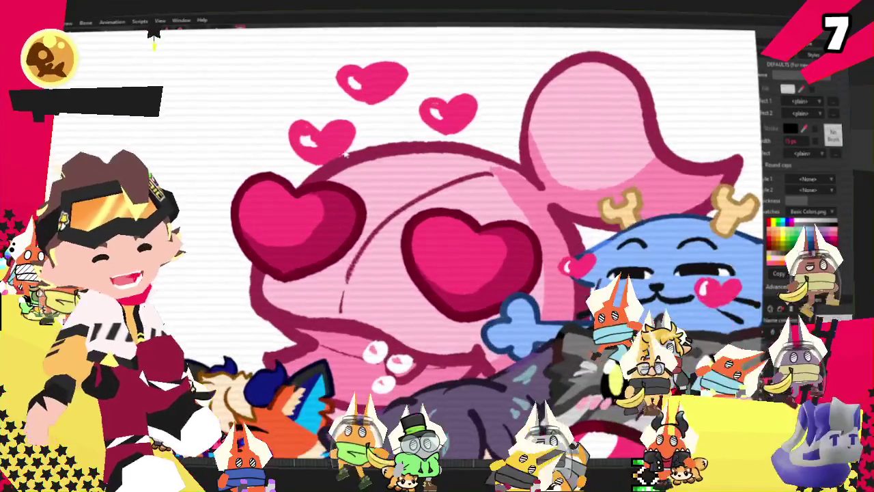
pyautogui.scroll(-2, 362, 170)
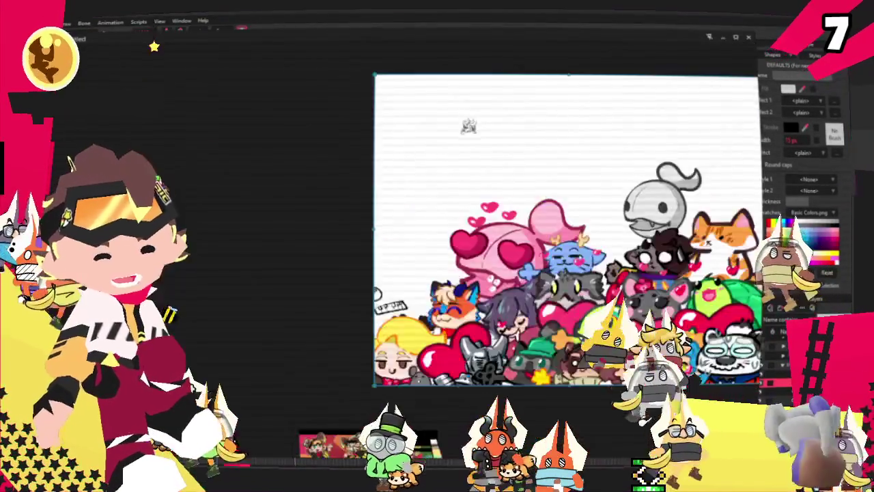
pyautogui.scroll(3, 517, 357)
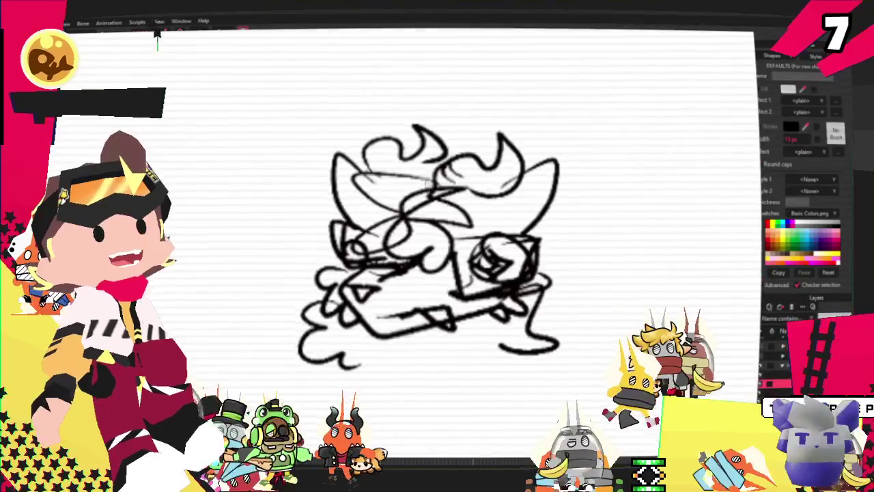
pyautogui.scroll(-10, 372, 170)
pyautogui.scroll(-5, 372, 171)
pyautogui.scroll(-1, 372, 171)
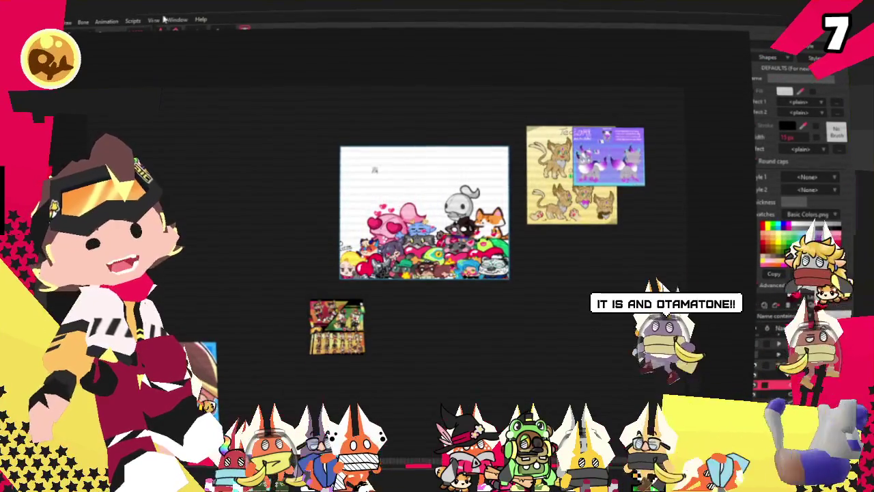
pyautogui.click(265, 240)
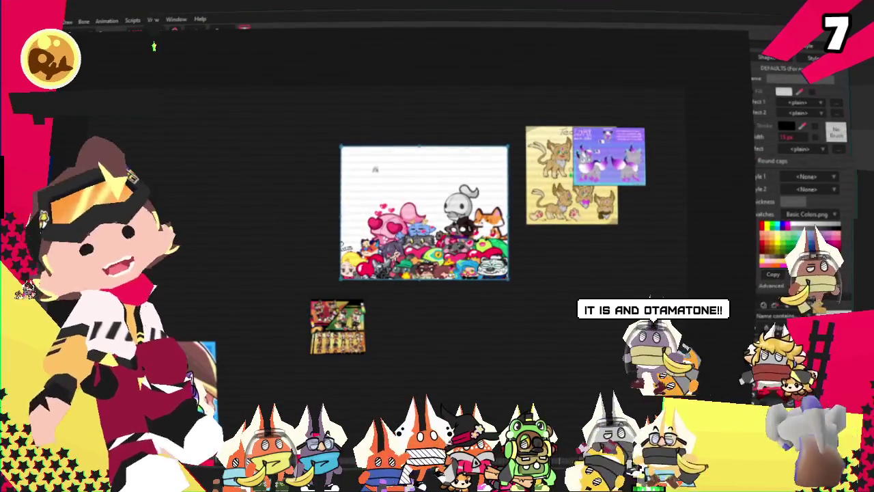
pyautogui.hotkey('alt', 'Tab')
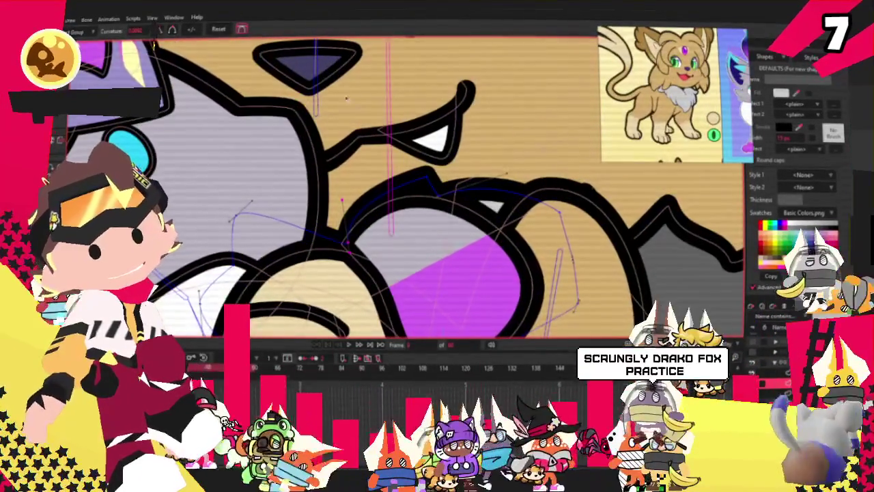
pyautogui.press('g')
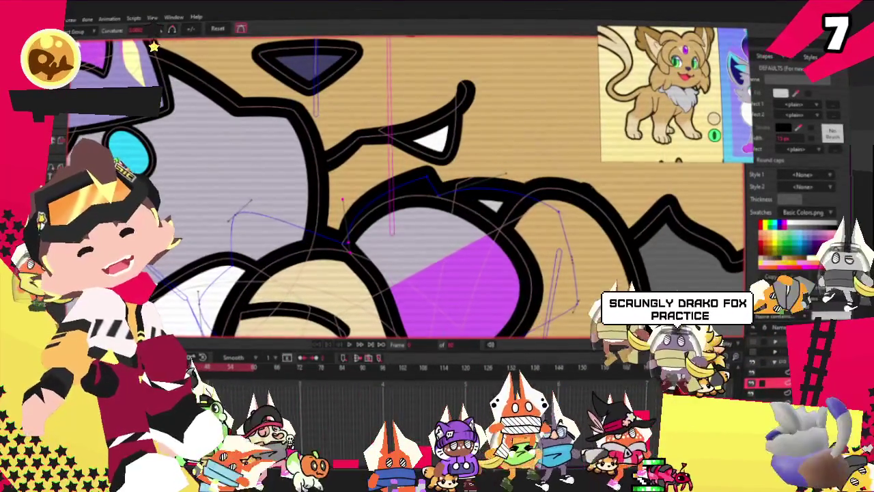
pyautogui.scroll(3, 410, 169)
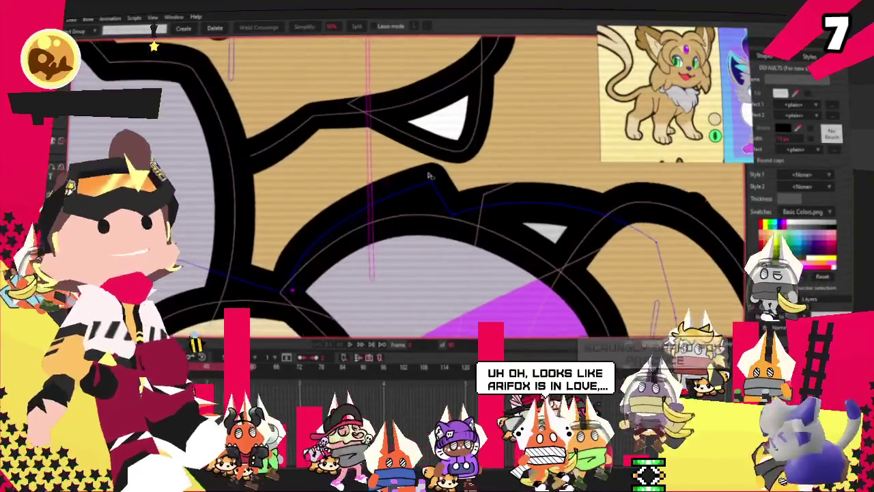
pyautogui.scroll(2, 501, 174)
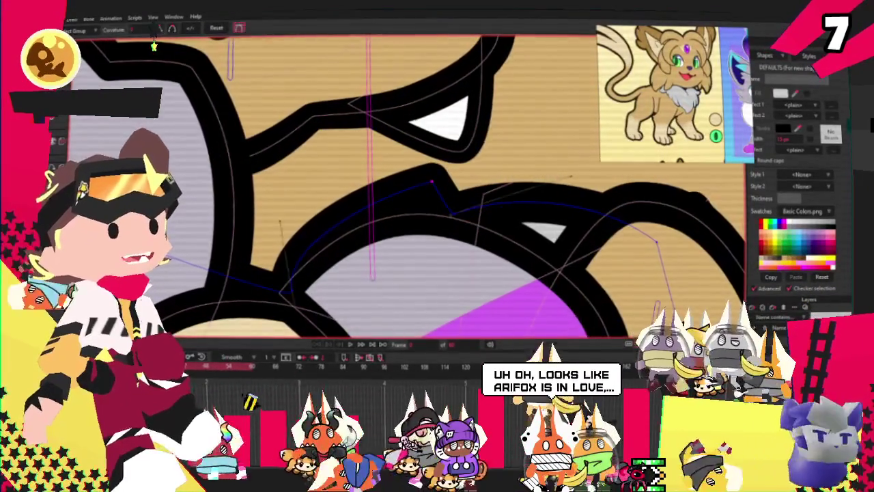
pyautogui.press('c')
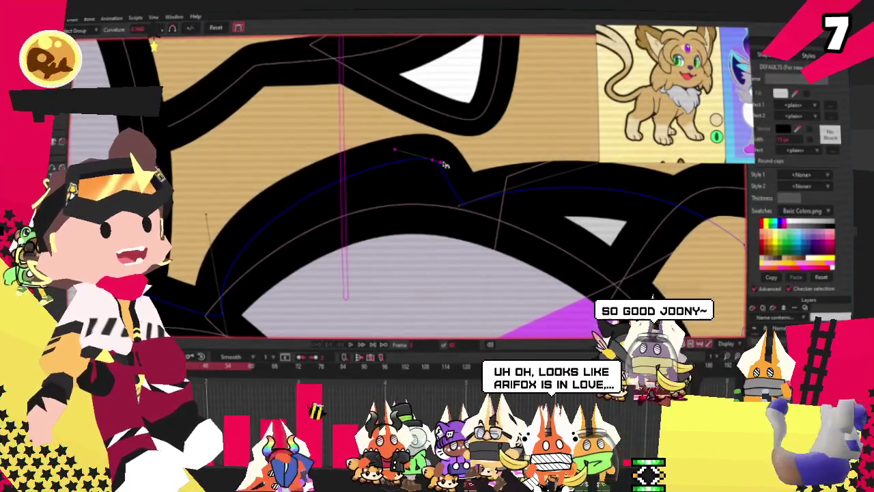
pyautogui.press('t')
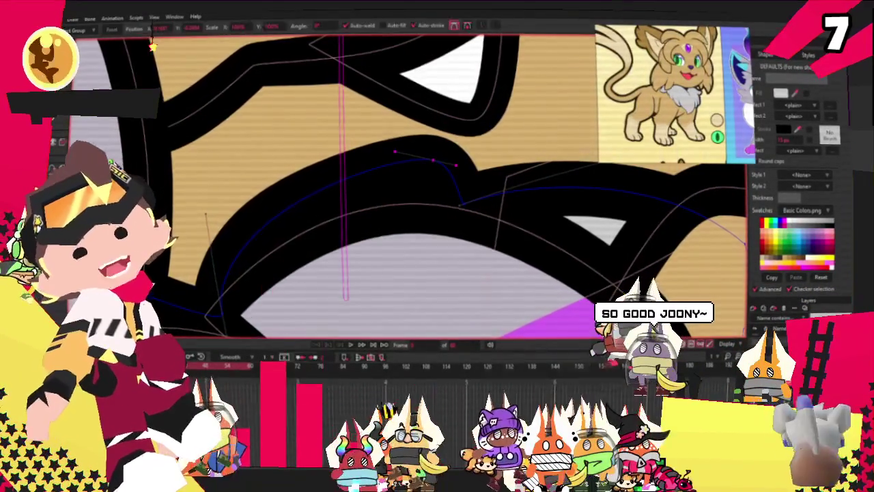
pyautogui.scroll(1, 278, 142)
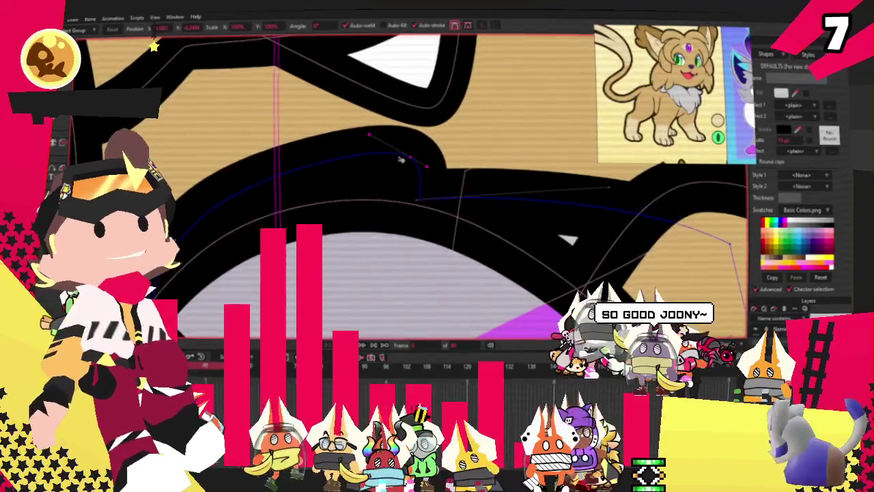
pyautogui.scroll(-2, 532, 153)
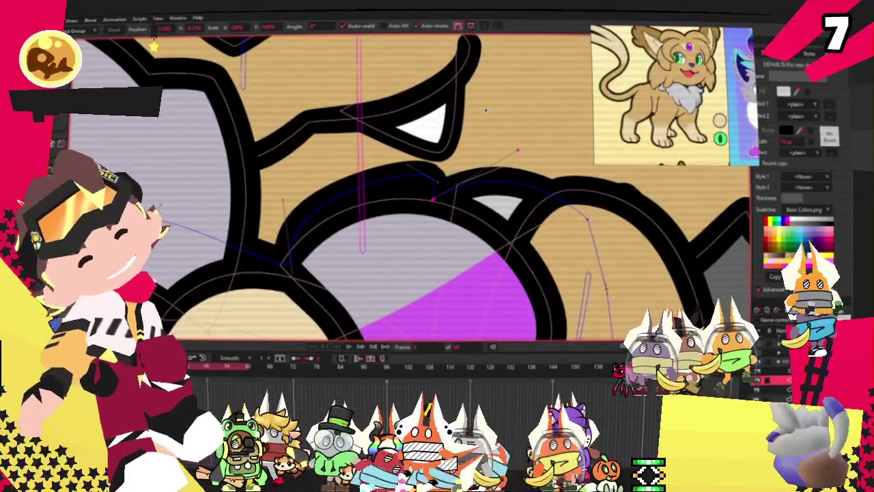
pyautogui.scroll(-1, 410, 191)
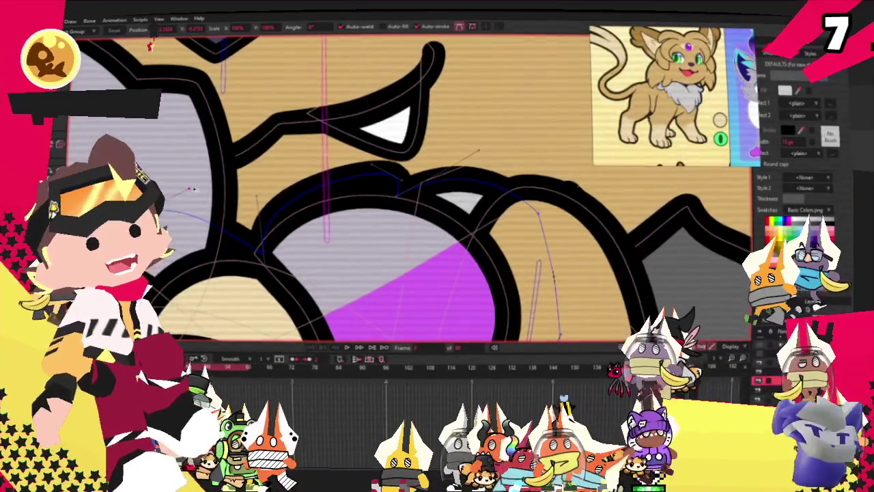
pyautogui.scroll(1, 227, 307)
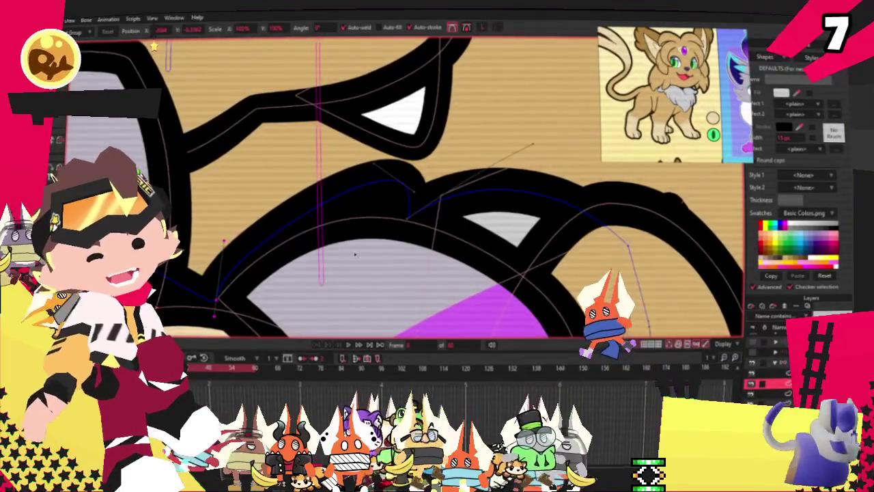
pyautogui.scroll(-2, 361, 271)
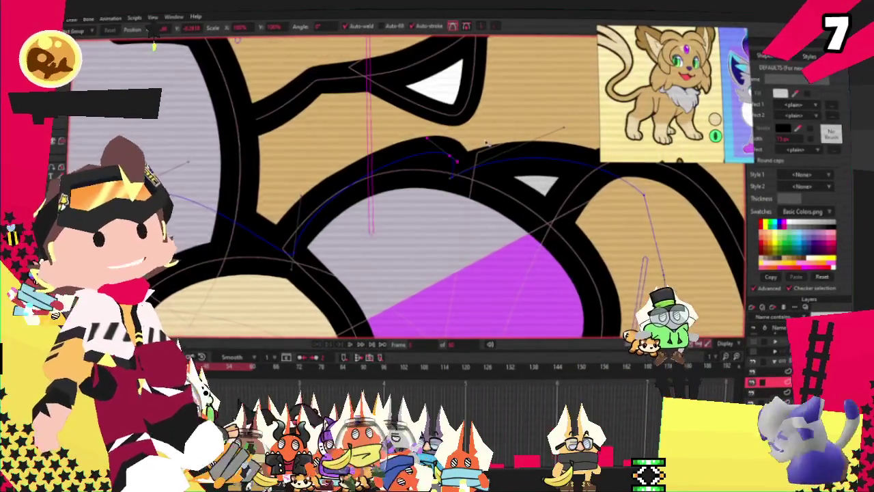
pyautogui.scroll(-2, 486, 142)
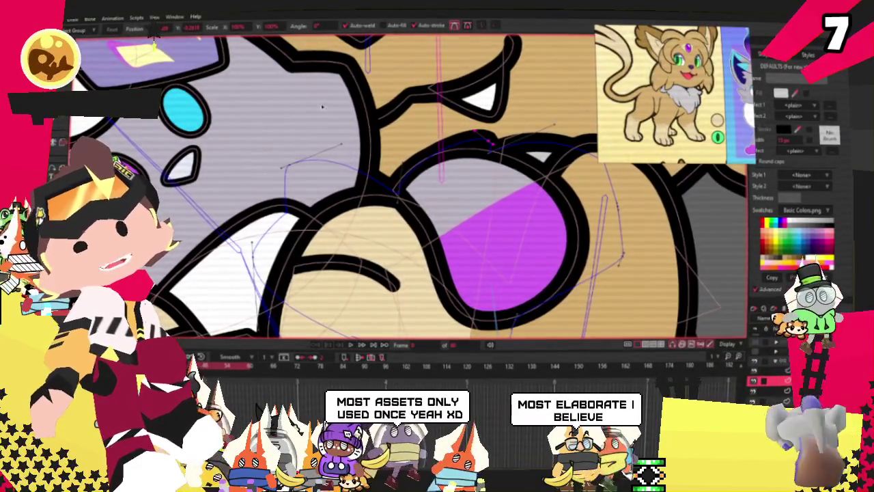
pyautogui.scroll(-1, 322, 107)
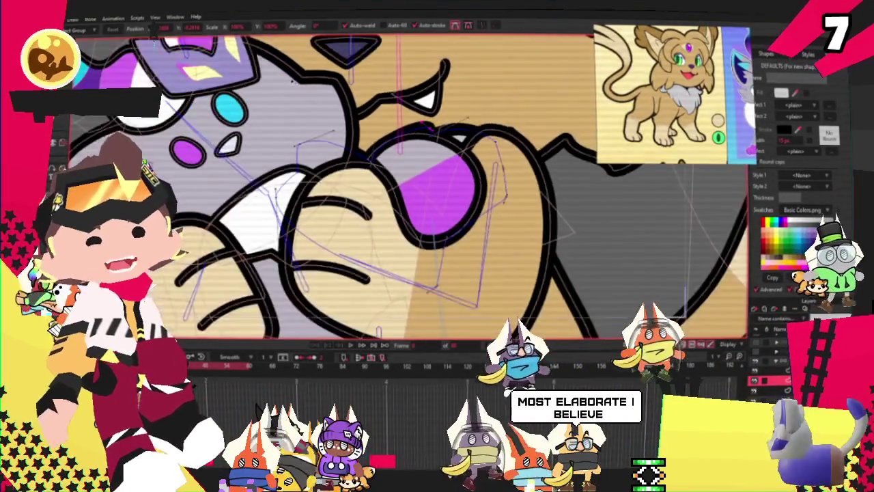
pyautogui.scroll(-2, 294, 80)
pyautogui.scroll(2, 154, 47)
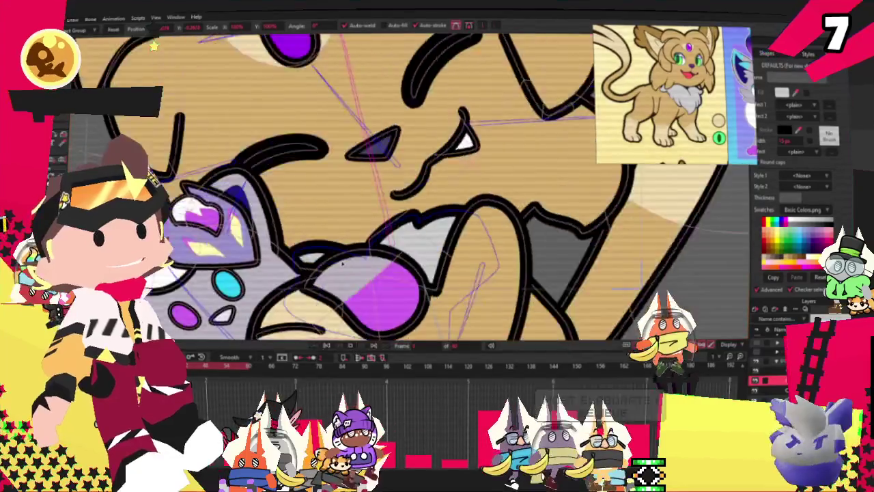
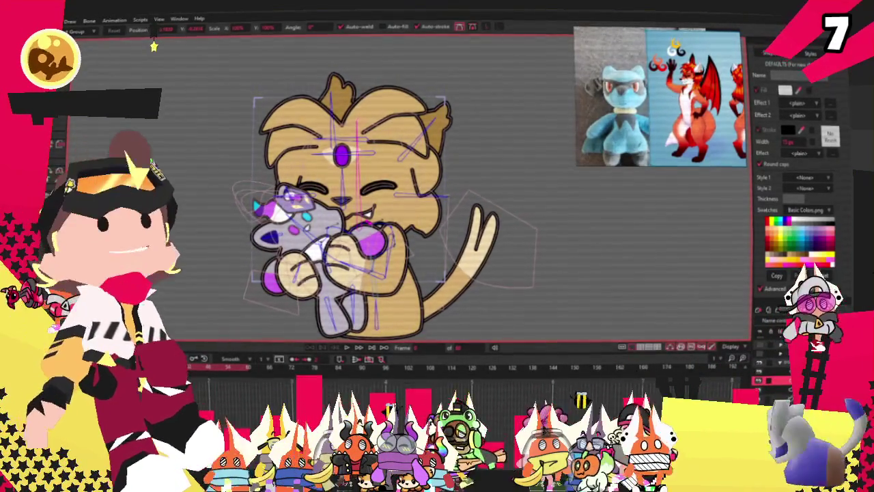
# Pick the Select Bone tool and zoom in on the hugged plush.
pyautogui.click(779, 366)
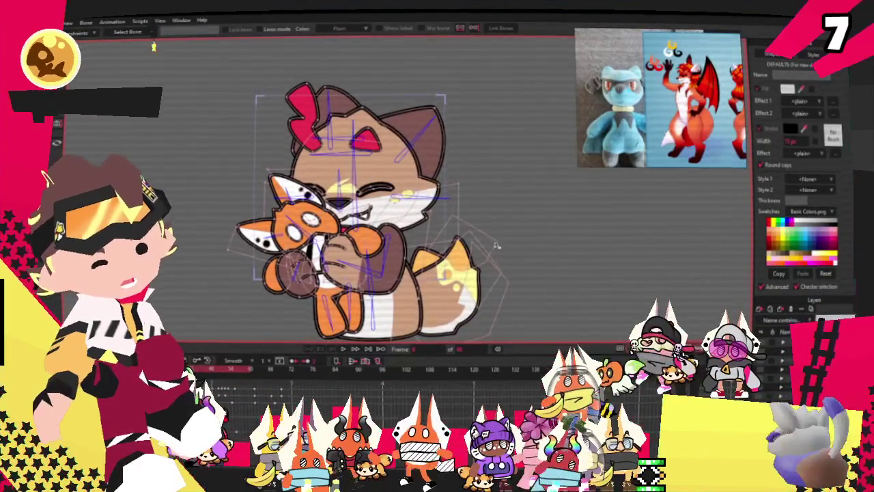
pyautogui.scroll(3, 374, 212)
pyautogui.scroll(-2, 411, 201)
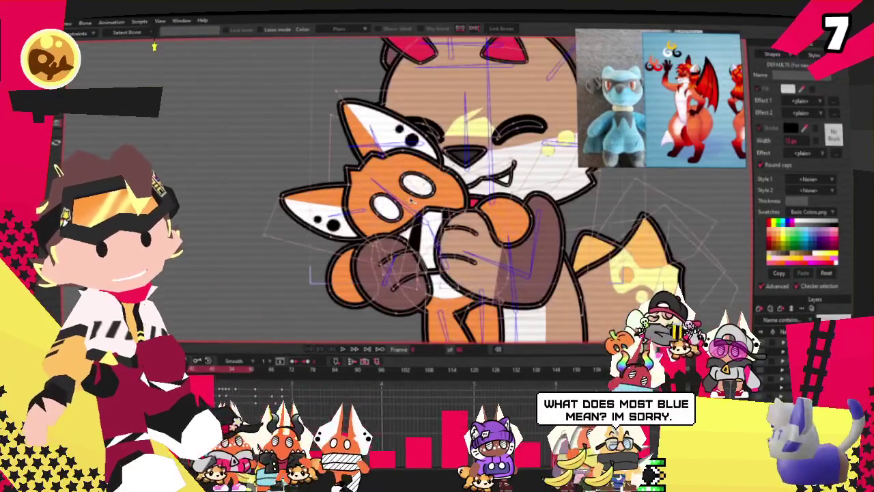
pyautogui.scroll(2, 454, 198)
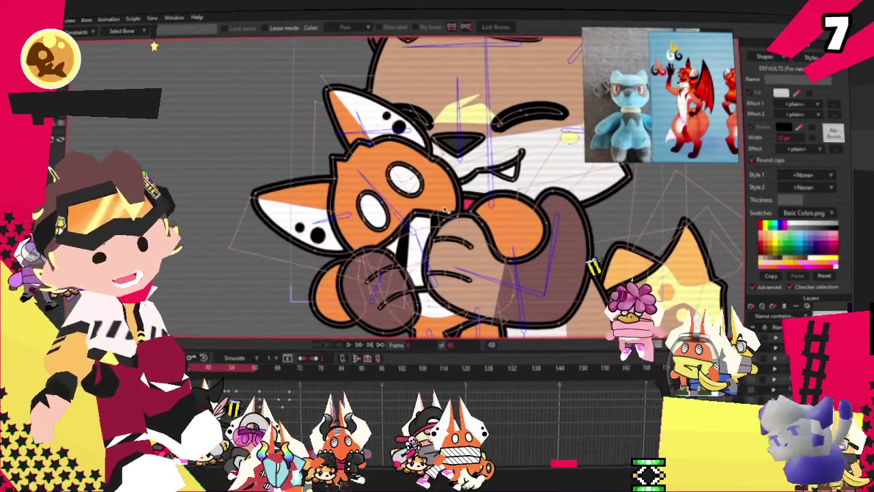
pyautogui.scroll(2, 347, 234)
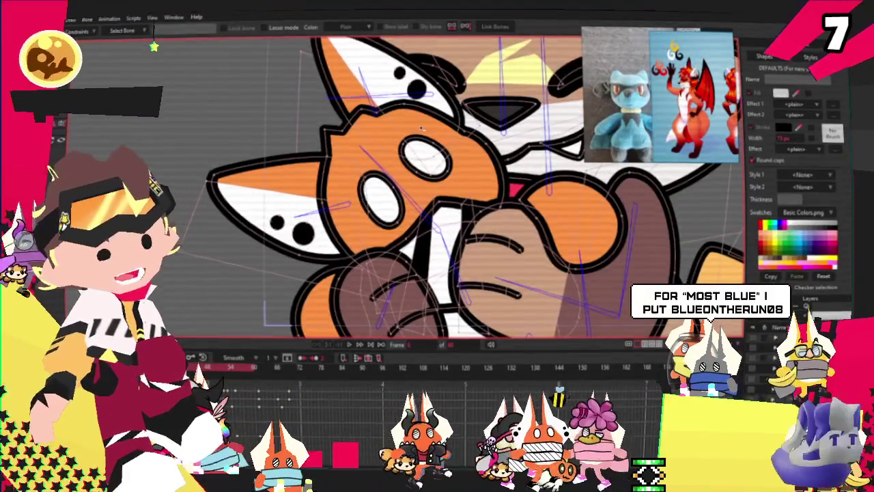
pyautogui.scroll(-2, 409, 191)
pyautogui.scroll(3, 410, 191)
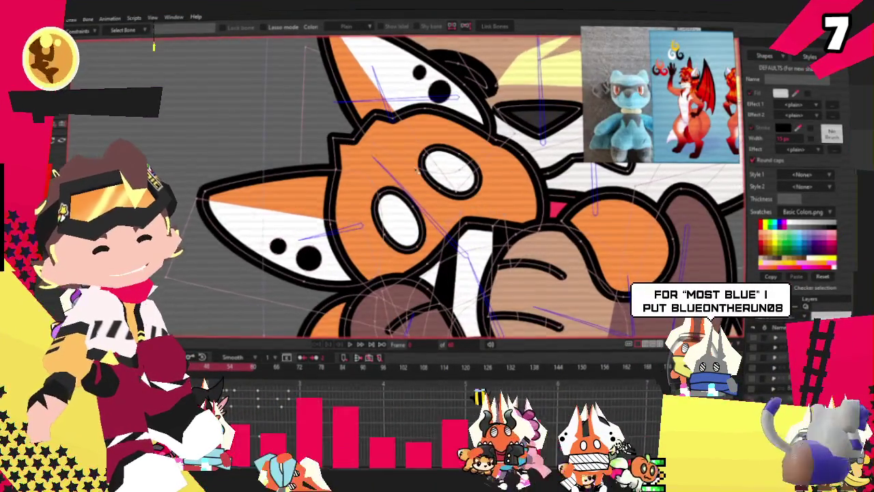
pyautogui.scroll(-2, 409, 191)
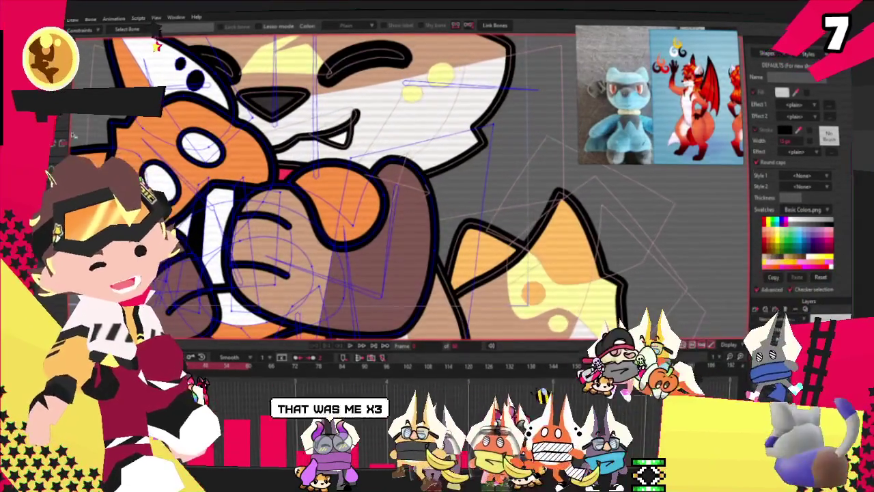
# Select the brown paw shape and give it a dark red fill.
pyautogui.press('g')
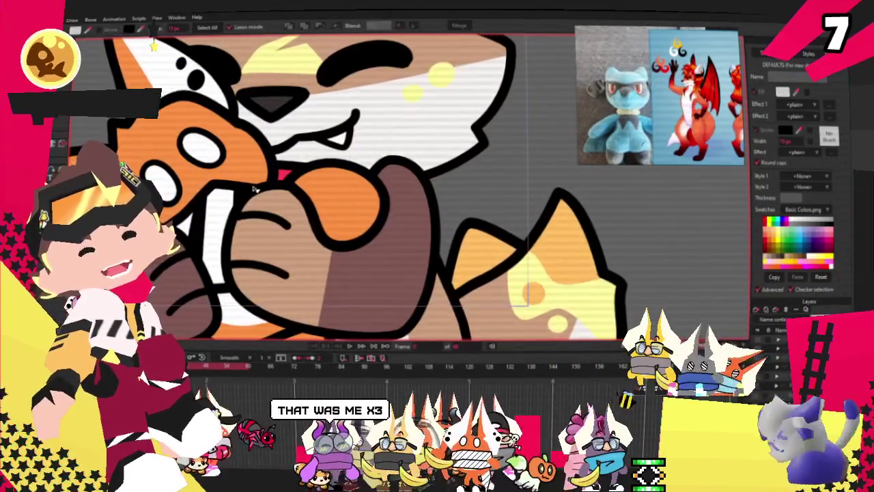
pyautogui.click(313, 240)
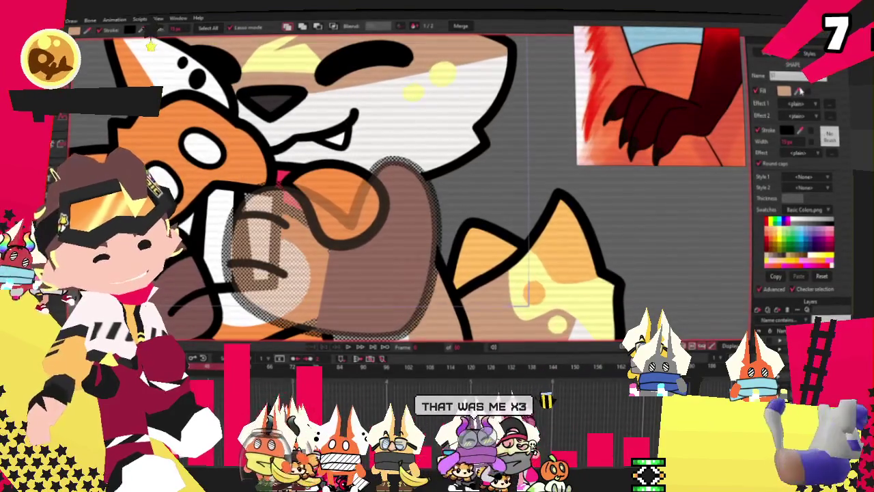
pyautogui.scroll(-3, 410, 192)
pyautogui.scroll(3, 410, 191)
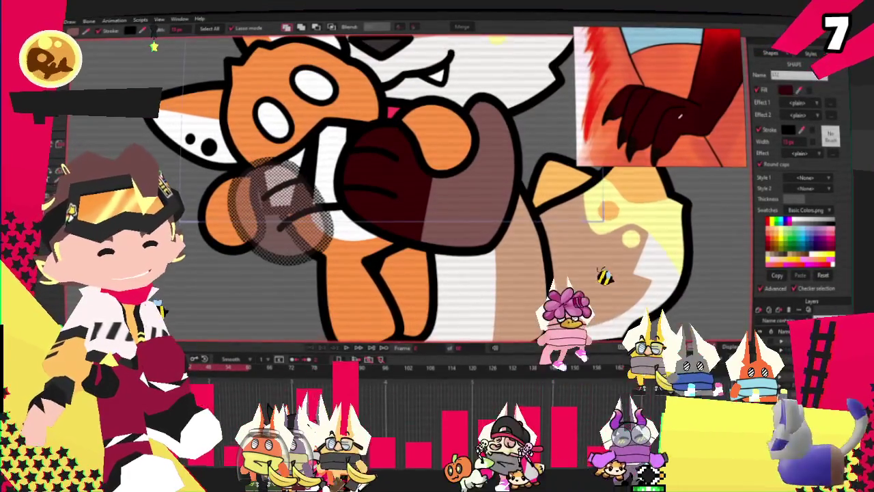
# Select the neighbouring brown arm shape and fill it orange-red.
pyautogui.press('Tab')
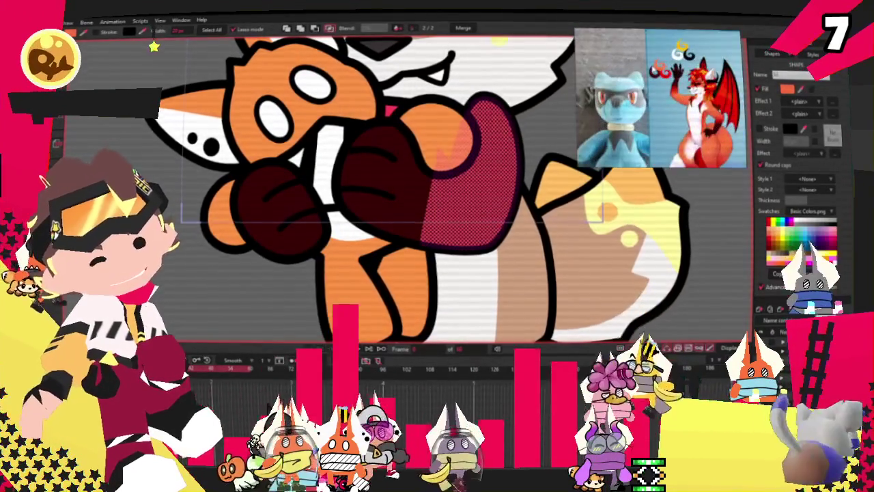
pyautogui.scroll(-3, 342, 132)
pyautogui.scroll(3, 342, 132)
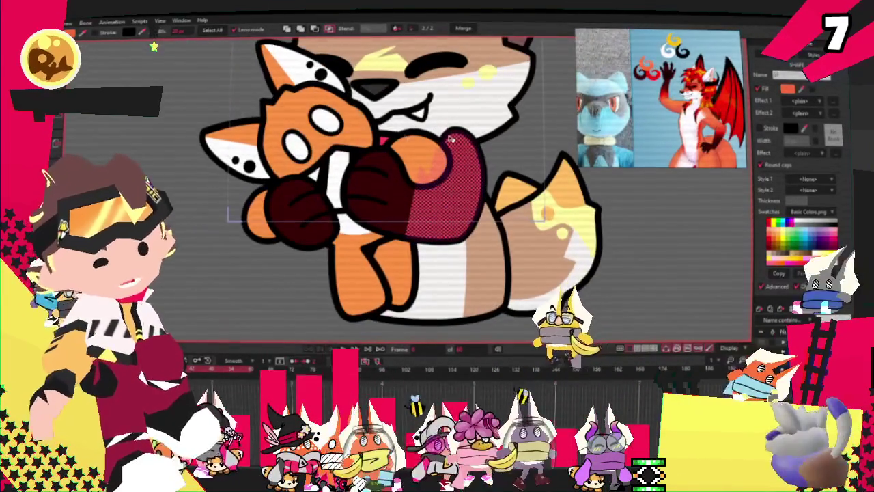
pyautogui.scroll(-1, 368, 130)
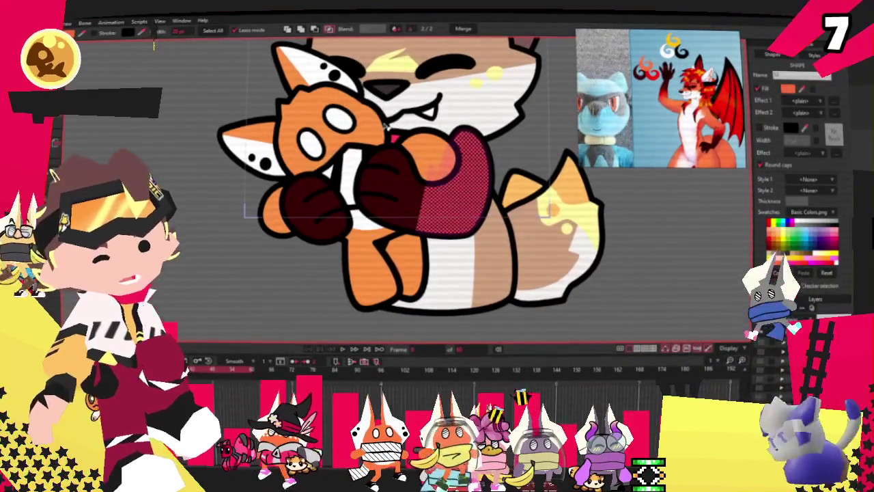
pyautogui.scroll(2, 298, 113)
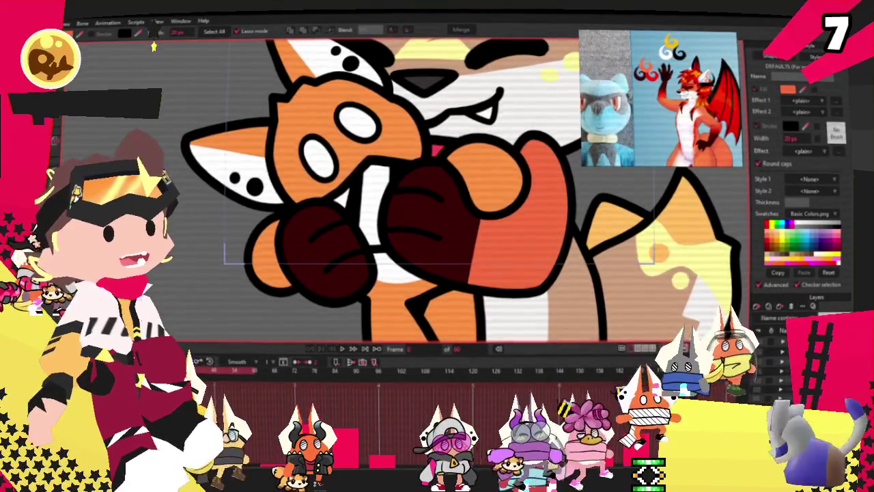
# Clear the current selection and pick a single point on the paw outline.
pyautogui.press('b')
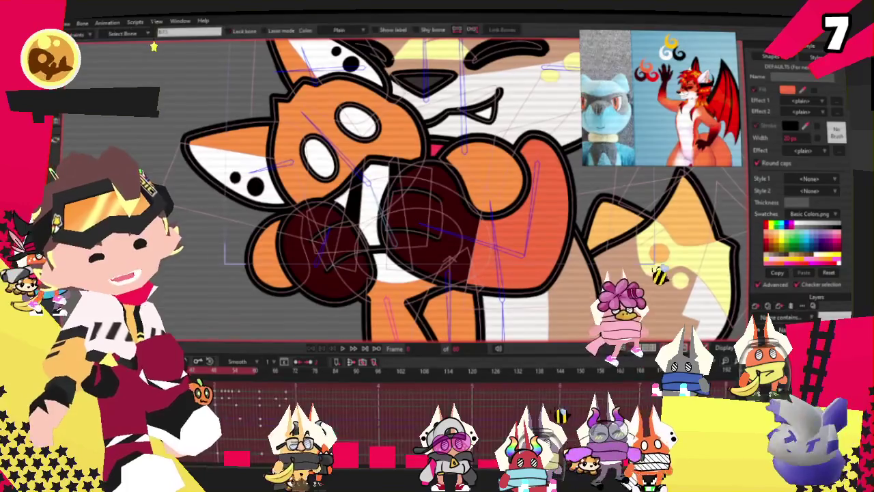
pyautogui.hotkey('ctrl', 'a')
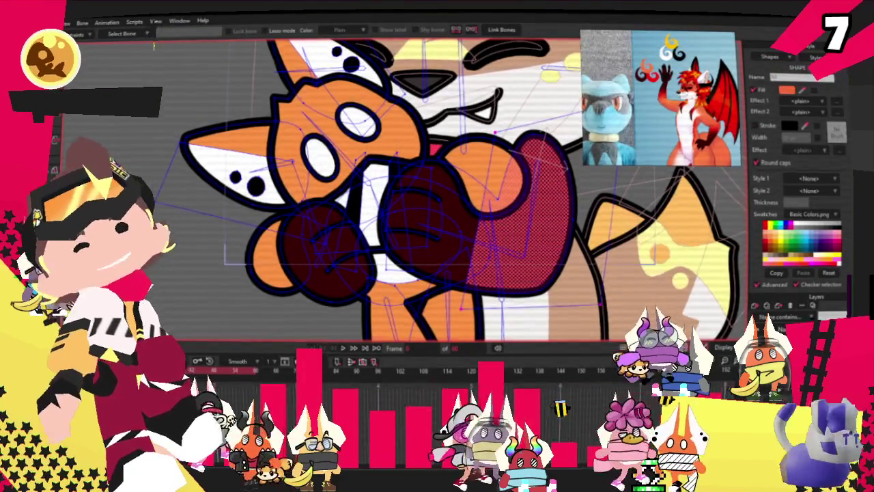
pyautogui.press('u')
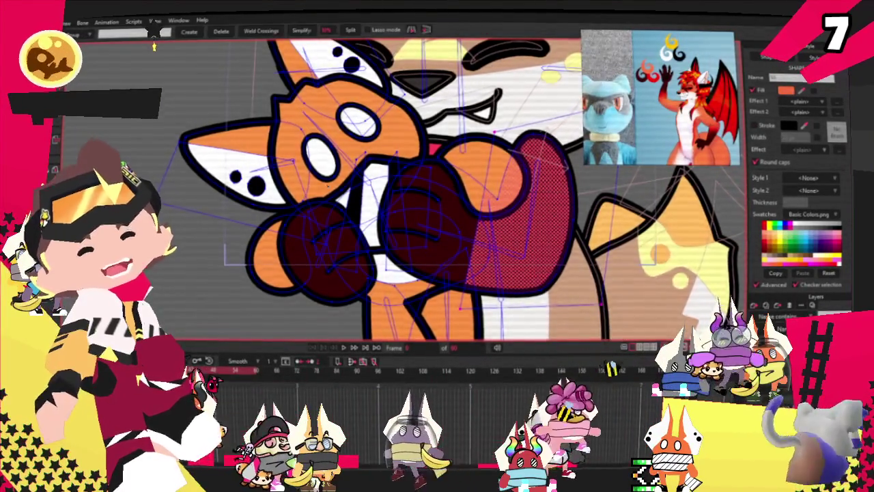
pyautogui.scroll(3, 319, 186)
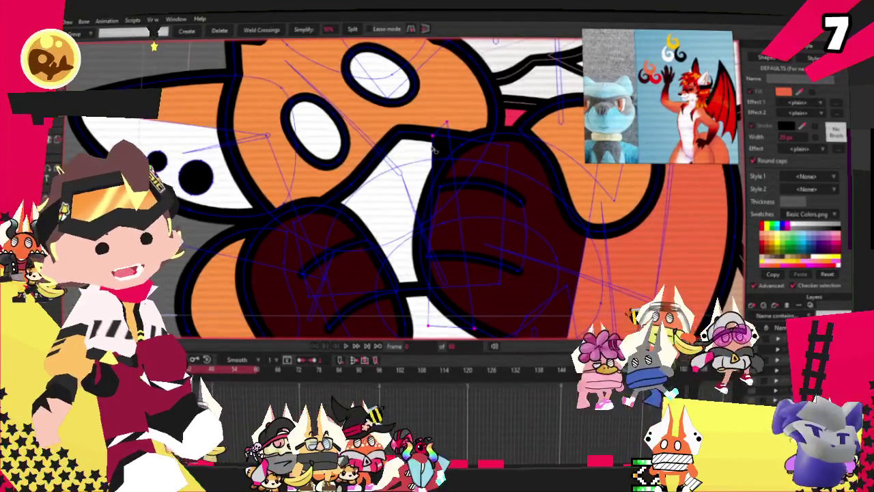
pyautogui.click(342, 174)
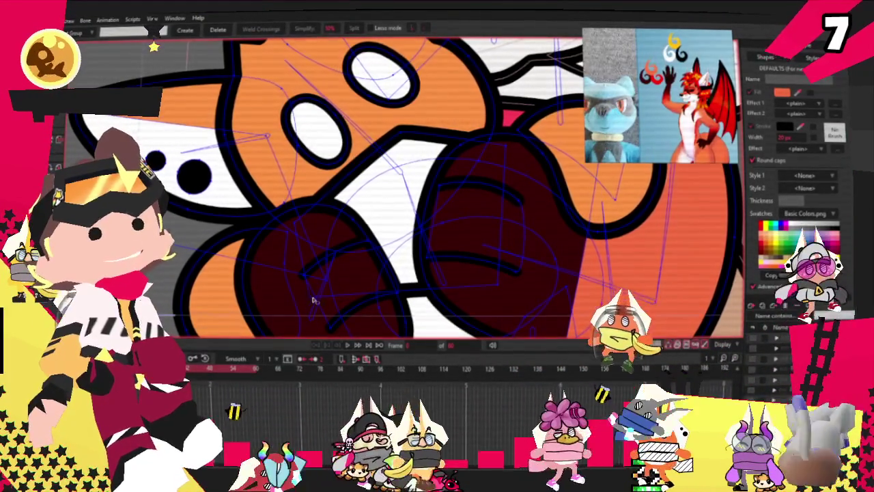
pyautogui.click(494, 285)
pyautogui.scroll(2, 312, 128)
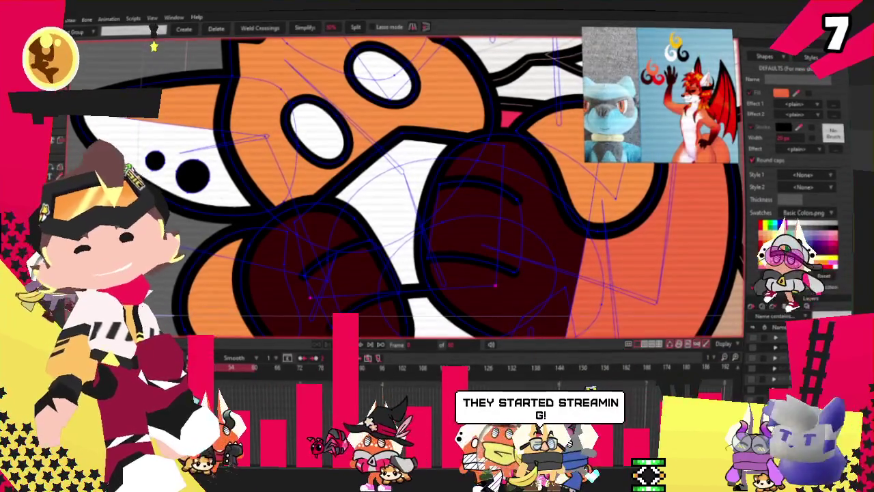
# Move the points around the gloves and pull the mouth-edge point lower.
pyautogui.press('t')
pyautogui.moveTo(273, 212)
pyautogui.mouseDown()
pyautogui.moveTo(444, 285)
pyautogui.moveTo(429, 223)
pyautogui.mouseUp()
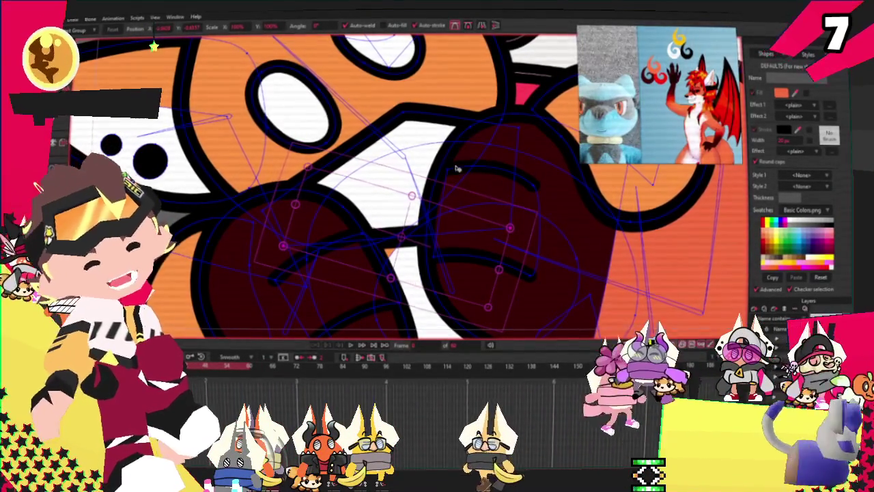
pyautogui.click(519, 130)
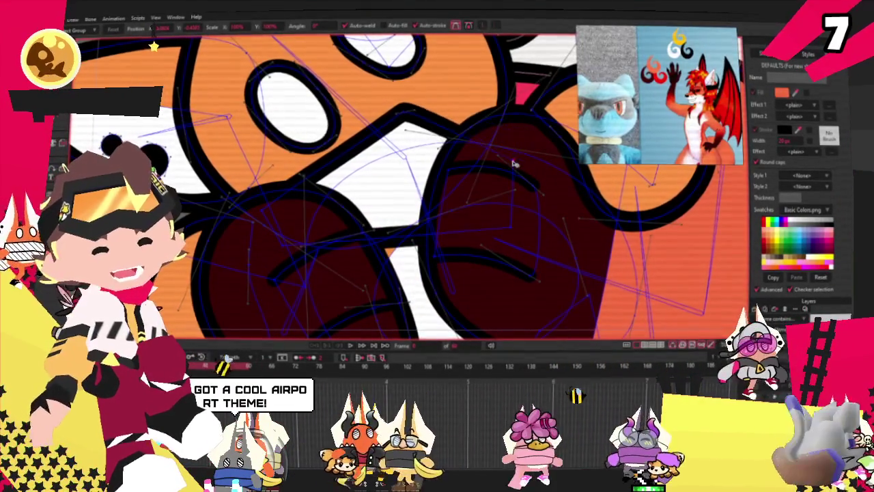
pyautogui.click(406, 119)
pyautogui.moveTo(406, 118); pyautogui.dragTo(405, 167)
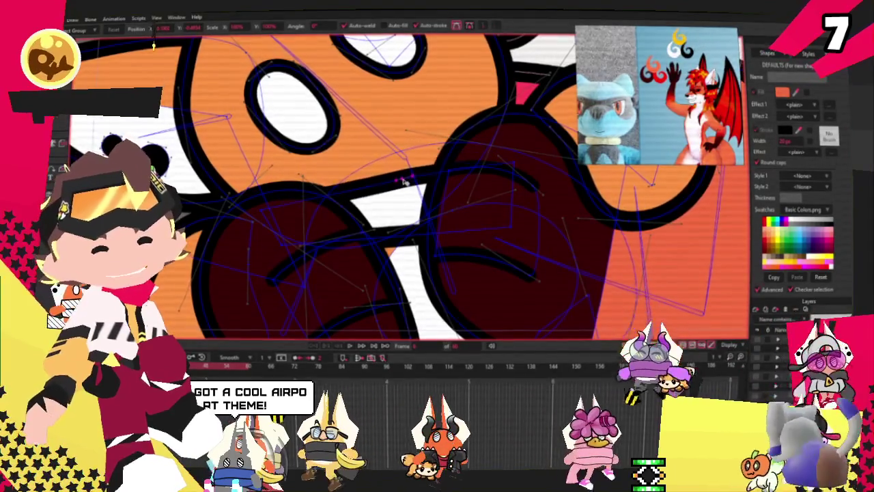
pyautogui.scroll(3, 405, 167)
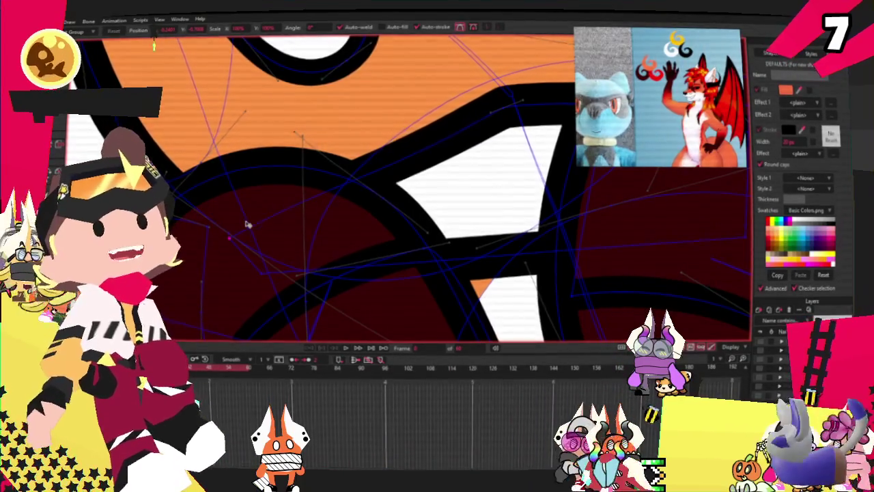
pyautogui.scroll(-2, 248, 218)
pyautogui.scroll(1, 488, 185)
pyautogui.scroll(2, 487, 204)
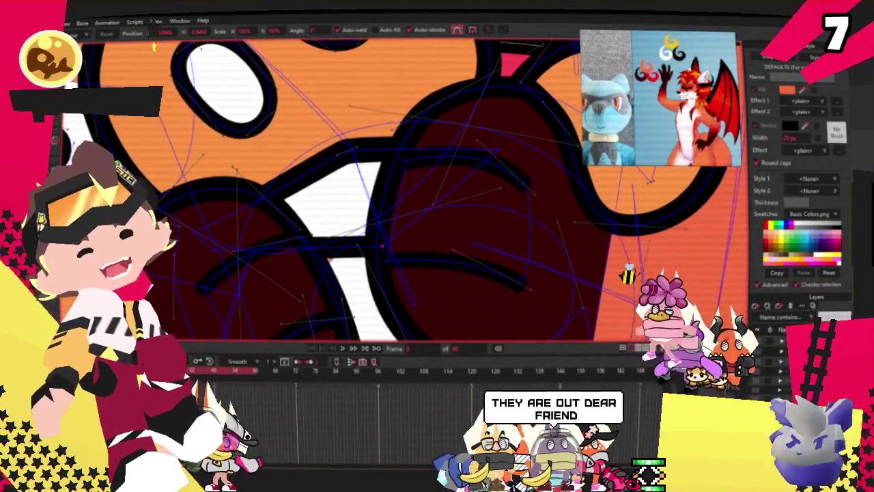
# Lower the curvature of the upper white shape's top edge to 0.1505.
pyautogui.press('c')
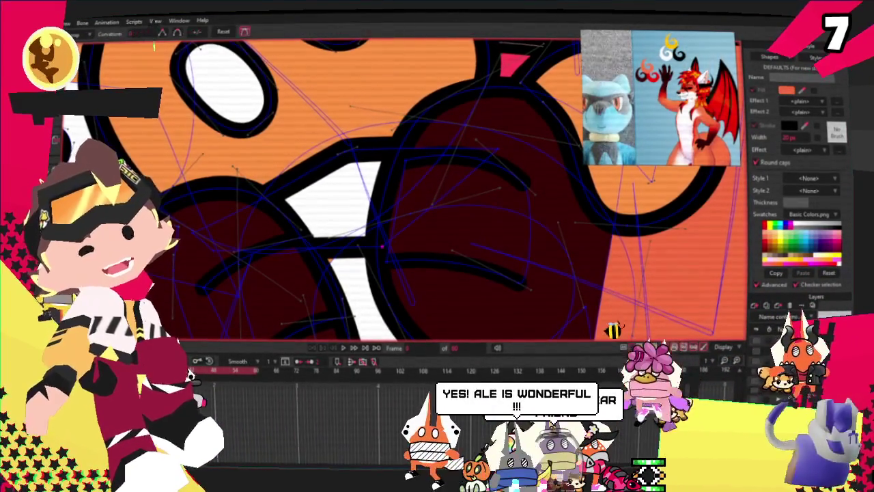
pyautogui.scroll(3, 384, 255)
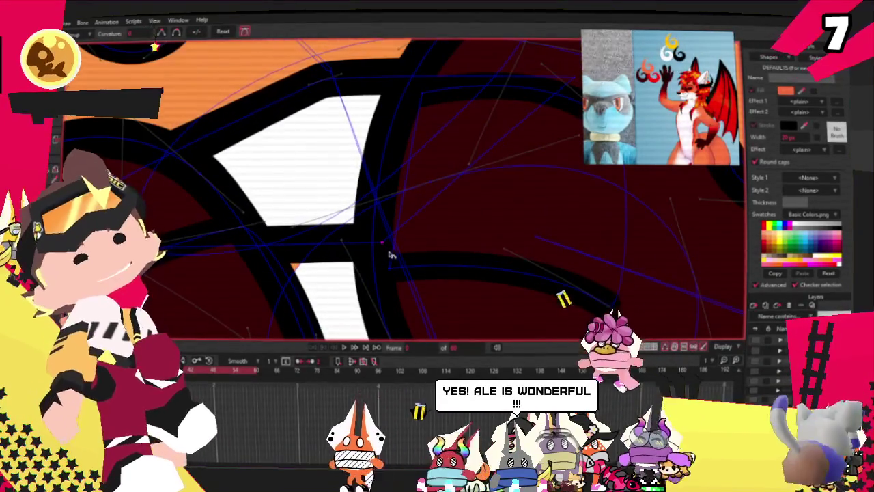
pyautogui.moveTo(316, 67)
pyautogui.mouseDown()
pyautogui.moveTo(600, 166)
pyautogui.moveTo(464, 87)
pyautogui.mouseUp()
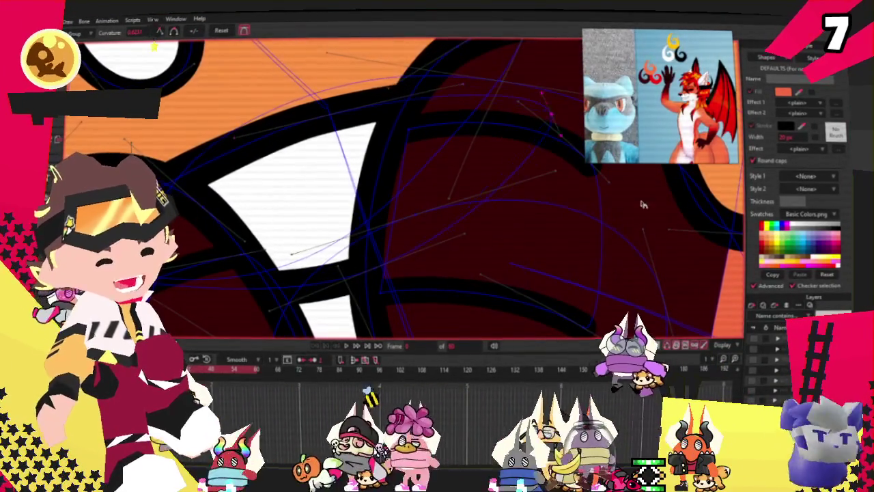
pyautogui.moveTo(642, 229); pyautogui.dragTo(724, 221)
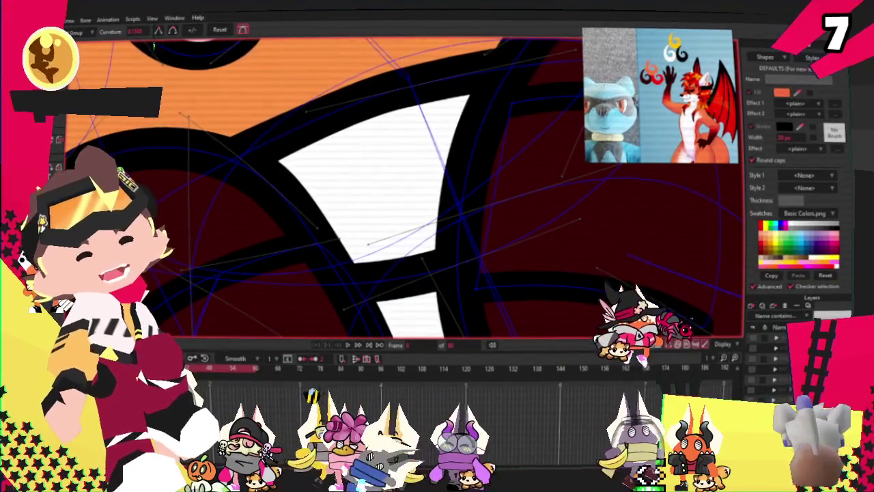
pyautogui.press('g')
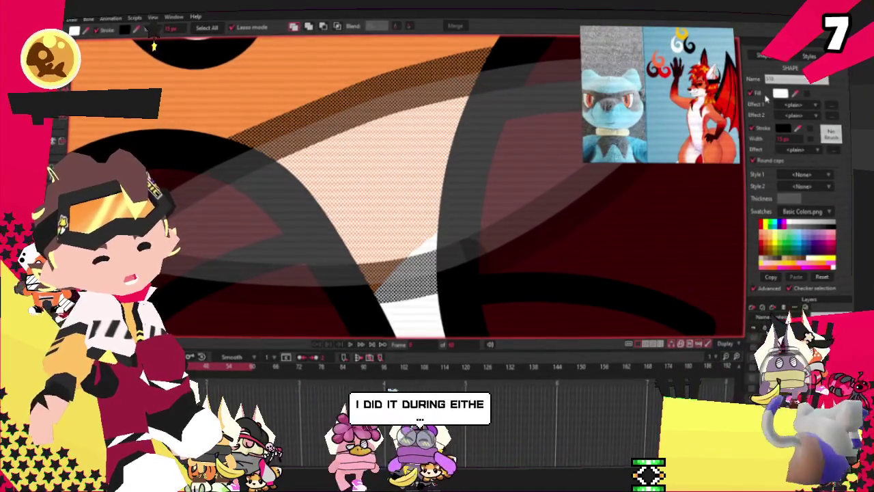
# Change the white patch between the paws to a pale yellow fill.
pyautogui.click(779, 93)
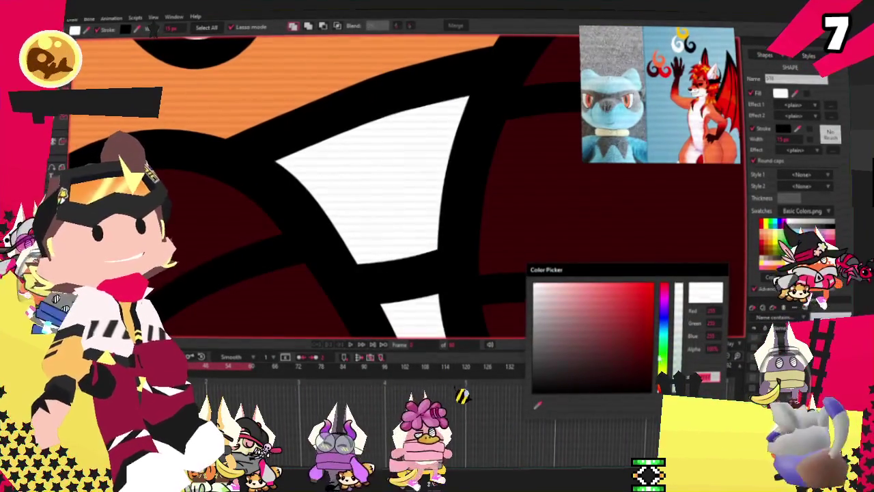
pyautogui.click(662, 372)
pyautogui.click(584, 290)
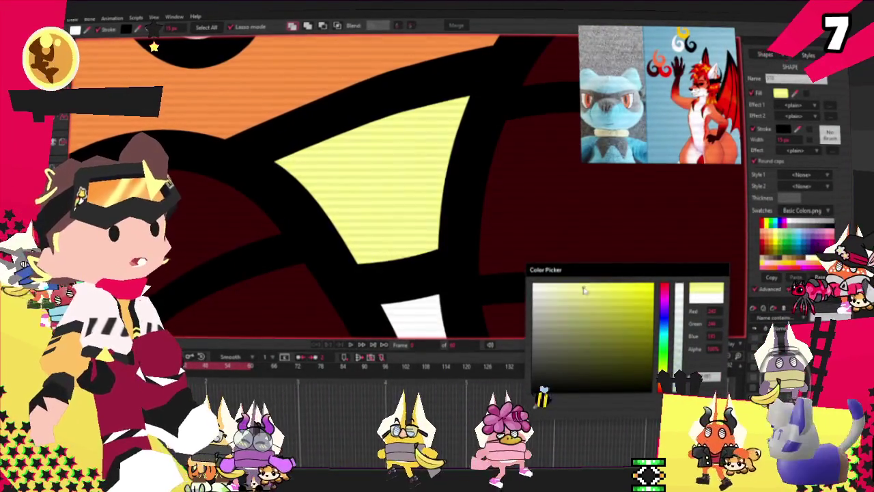
pyautogui.scroll(-3, 300, 153)
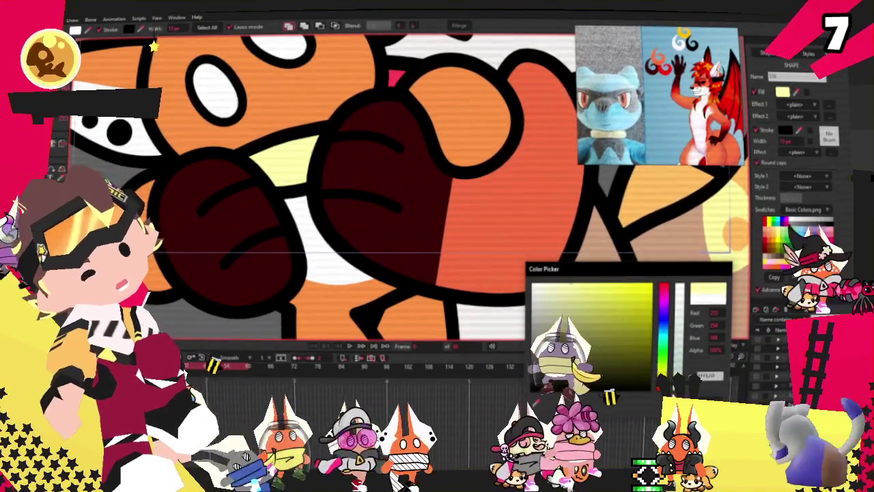
# Pull the yellow patch's selected points up and left to reshape it.
pyautogui.press('Return')
pyautogui.press('t')
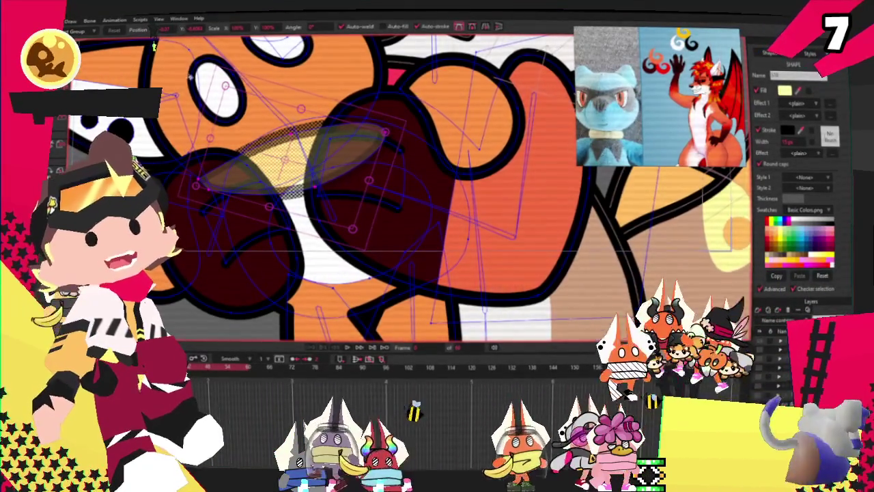
pyautogui.scroll(-2, 505, 117)
pyautogui.scroll(4, 423, 177)
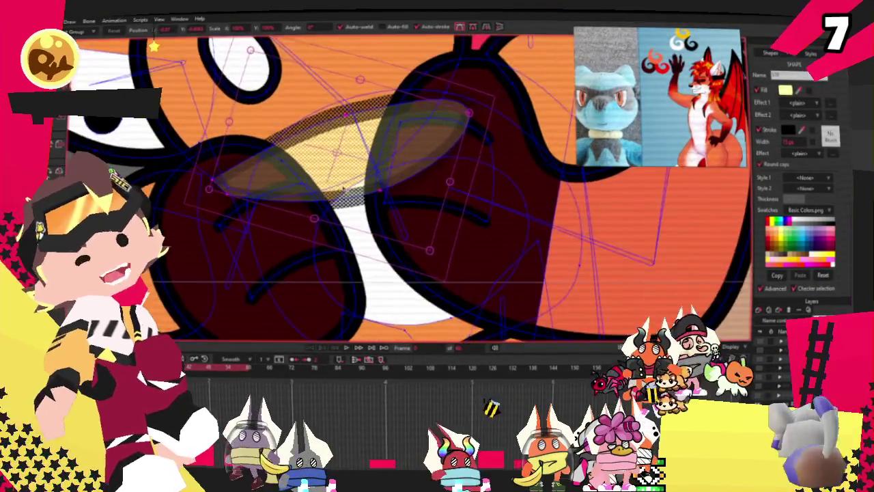
pyautogui.scroll(2, 410, 199)
pyautogui.hotkey('ctrl', 'z')
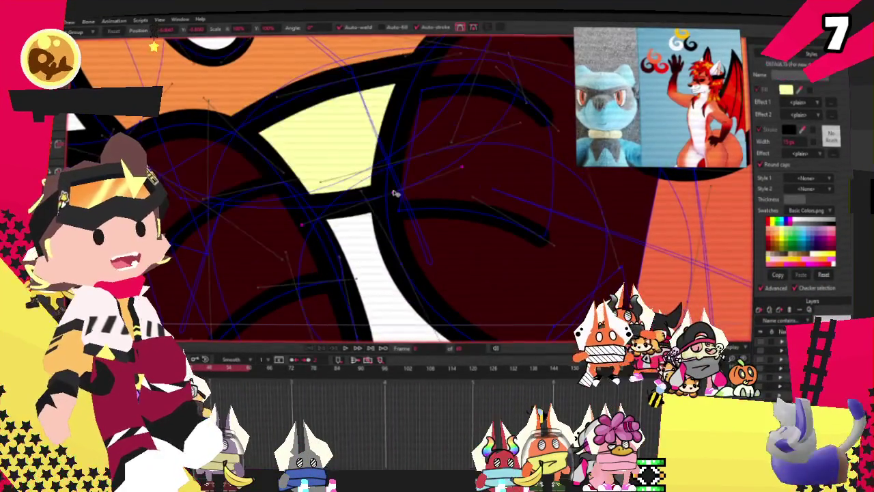
pyautogui.moveTo(386, 191); pyautogui.dragTo(382, 181)
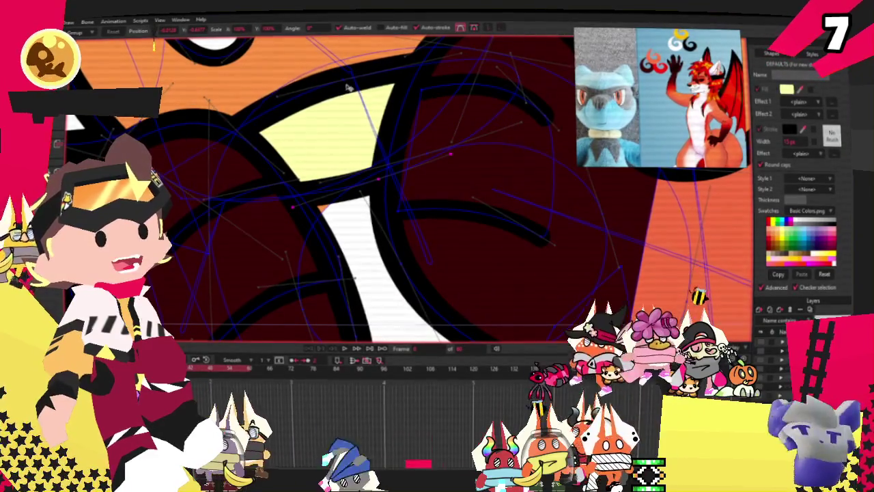
# Drag the yellow patch's points into a thin sliver beneath the upper paw.
pyautogui.moveTo(348, 87); pyautogui.dragTo(280, 113)
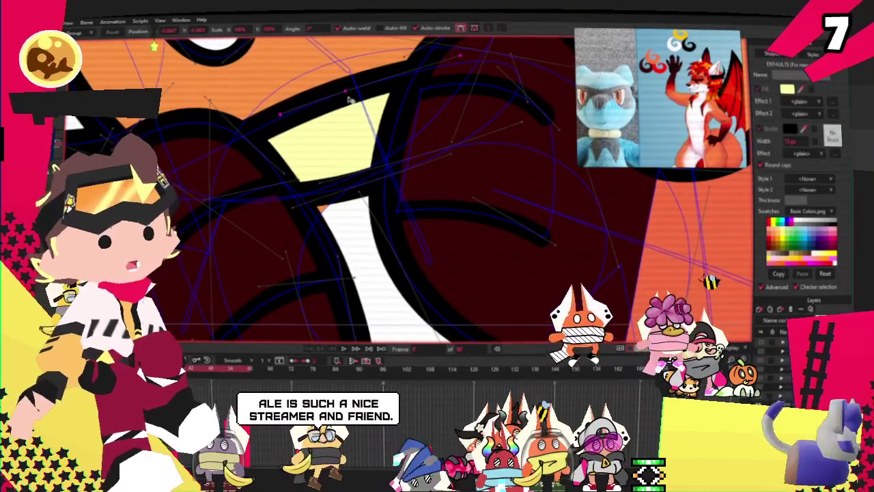
pyautogui.scroll(-2, 364, 104)
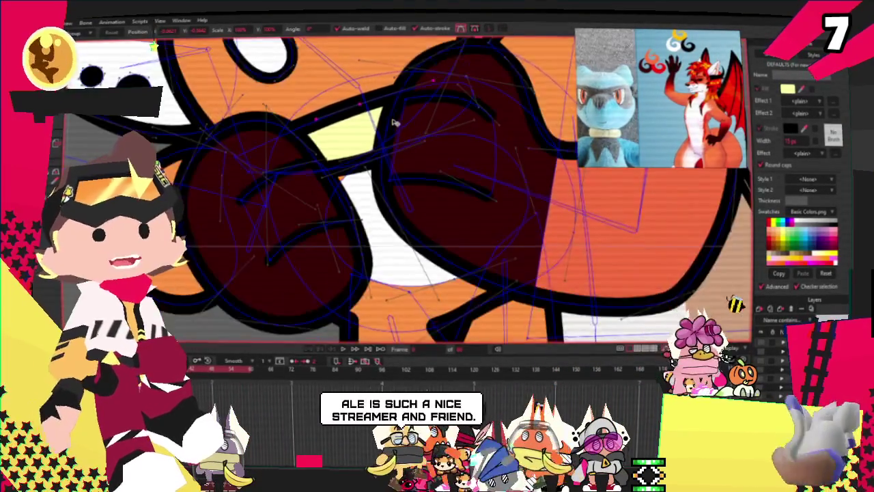
pyautogui.scroll(-2, 389, 123)
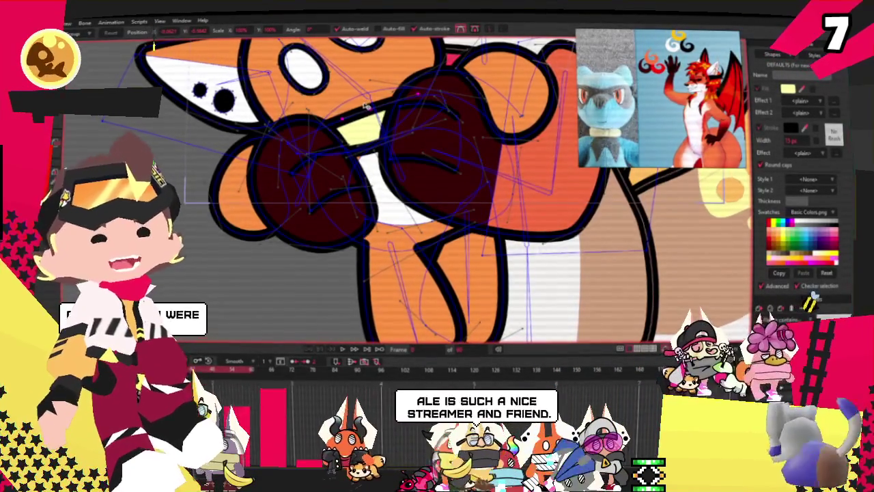
pyautogui.scroll(-2, 357, 112)
pyautogui.scroll(5, 366, 119)
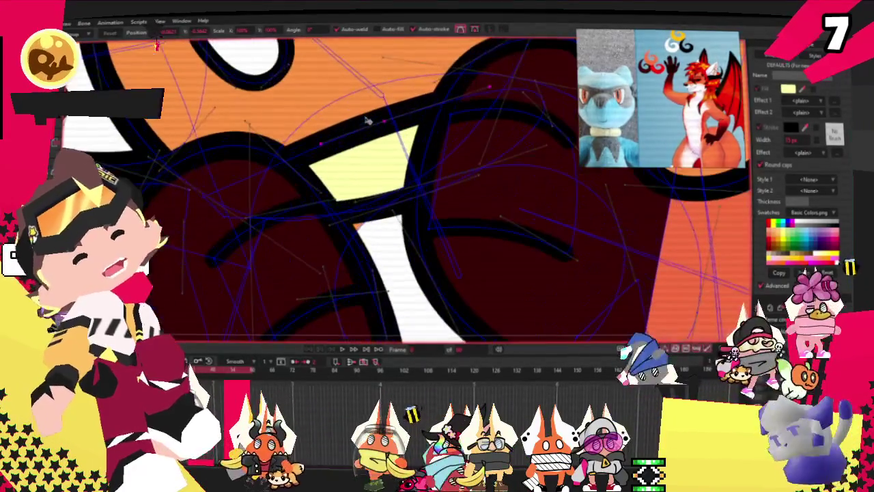
pyautogui.click(360, 152)
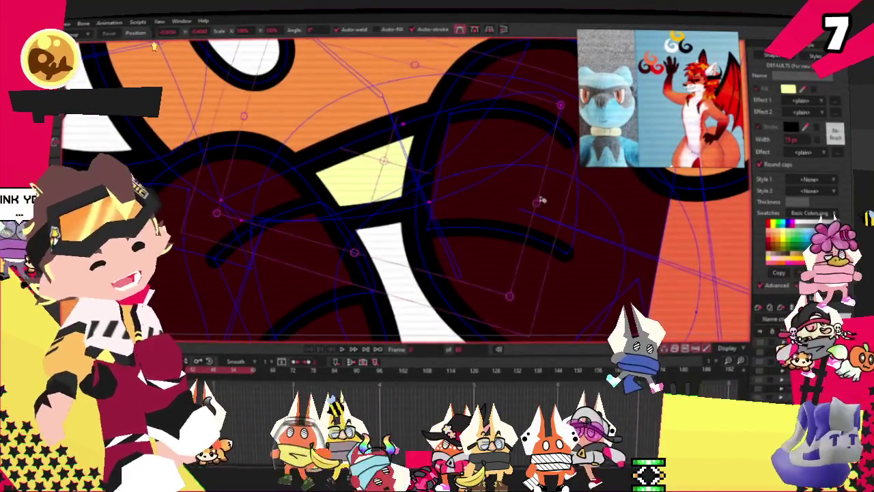
pyautogui.scroll(1, 553, 184)
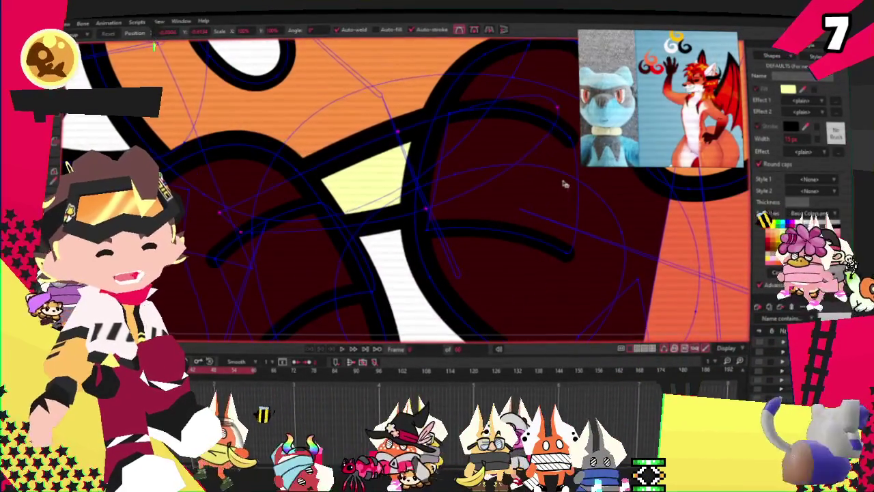
pyautogui.scroll(-2, 453, 146)
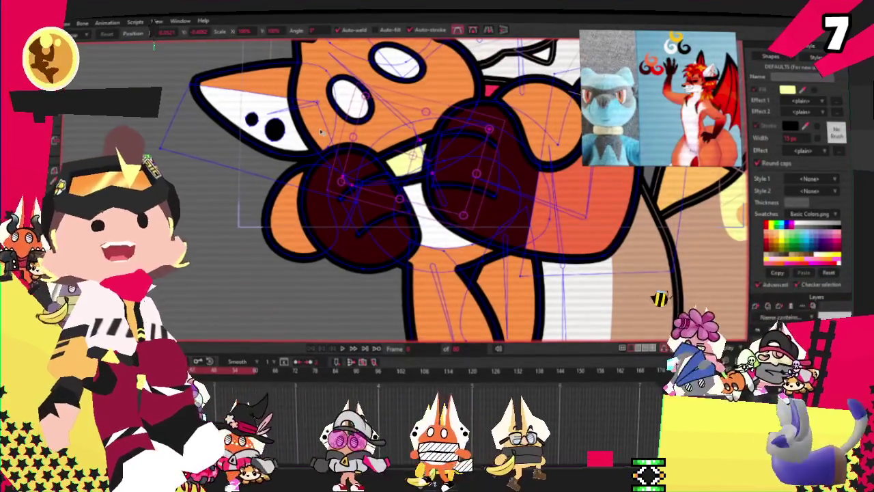
# Select the plush's round head and give it a sky-blue fill.
pyautogui.press('g')
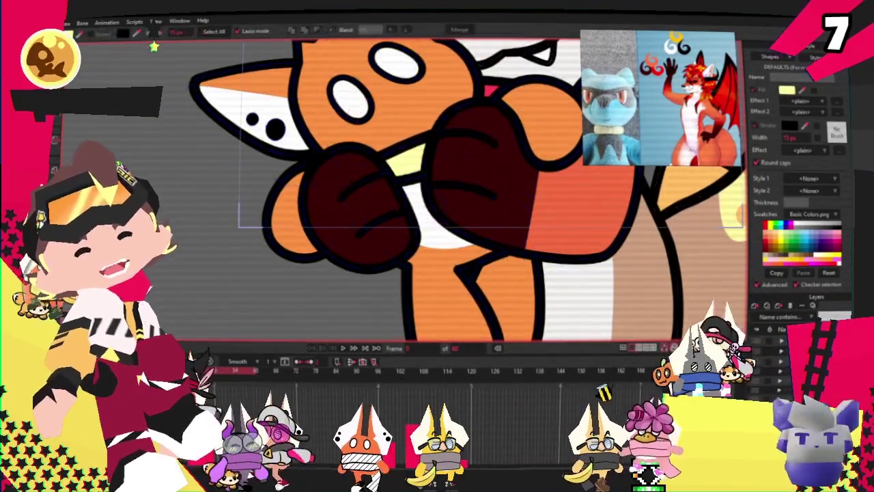
pyautogui.scroll(-2, 287, 167)
pyautogui.scroll(2, 287, 168)
pyautogui.scroll(1, 287, 167)
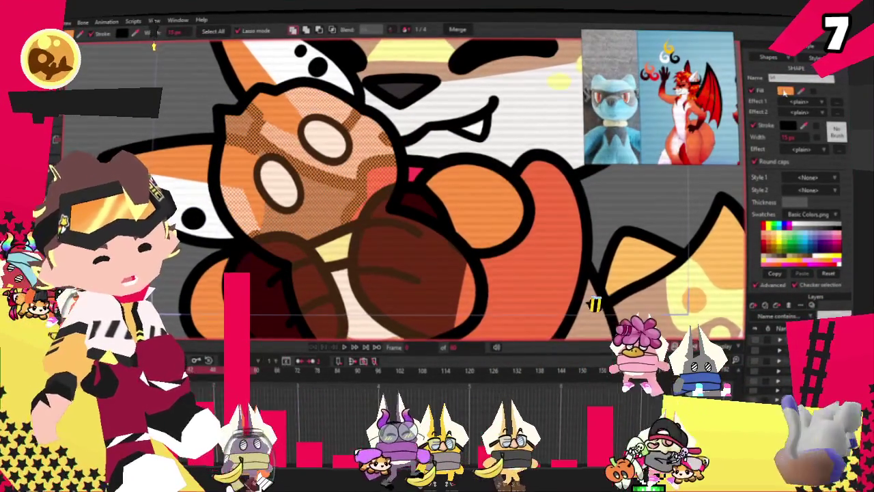
pyautogui.click(688, 251)
pyautogui.click(658, 355)
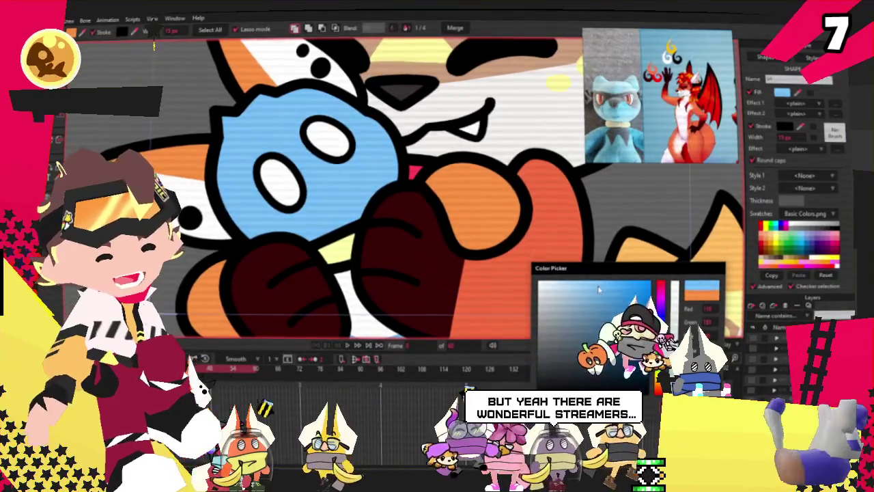
pyautogui.scroll(-3, 252, 109)
pyautogui.scroll(2, 252, 108)
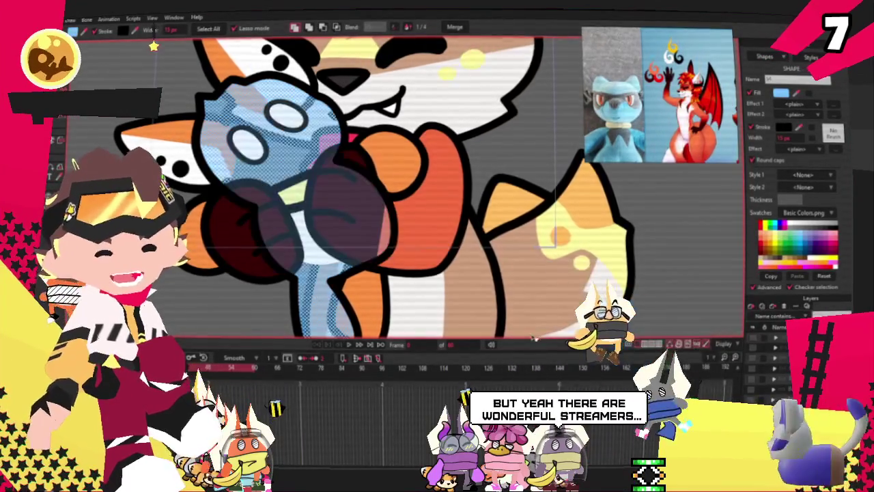
pyautogui.scroll(-1, 376, 184)
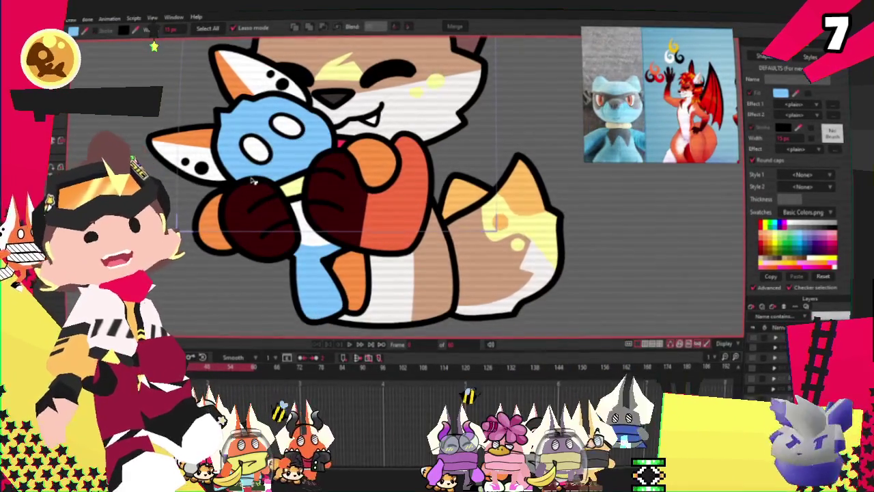
pyautogui.press('g')
pyautogui.scroll(1, 240, 191)
pyautogui.scroll(1, 241, 191)
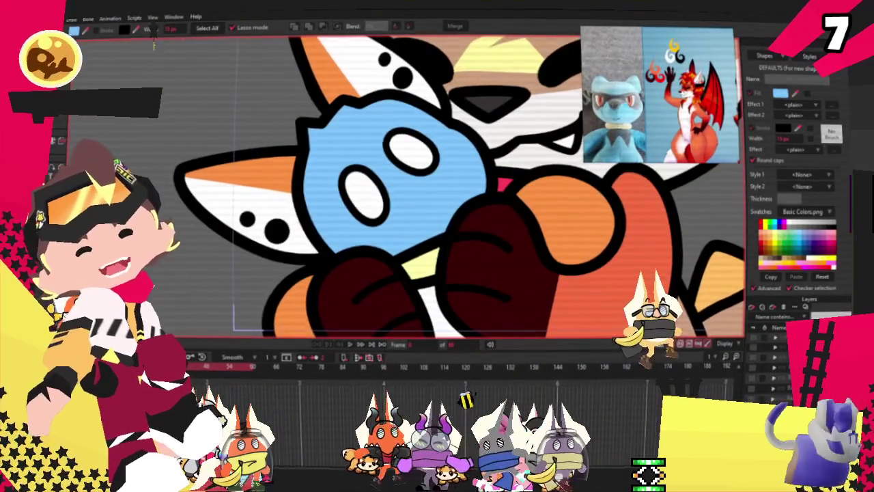
# Zoom out over the whole character and undo the black ear spots.
pyautogui.scroll(1, 241, 191)
pyautogui.scroll(2, 289, 232)
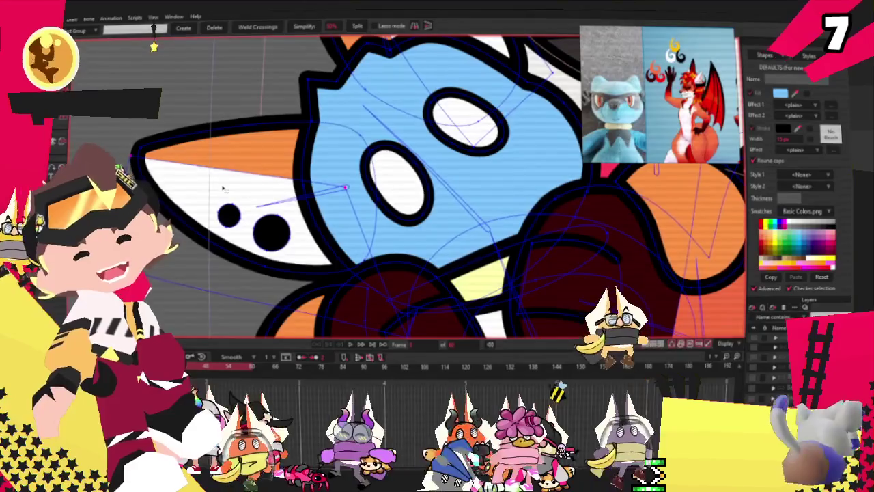
pyautogui.scroll(1, 222, 205)
pyautogui.scroll(-1, 220, 214)
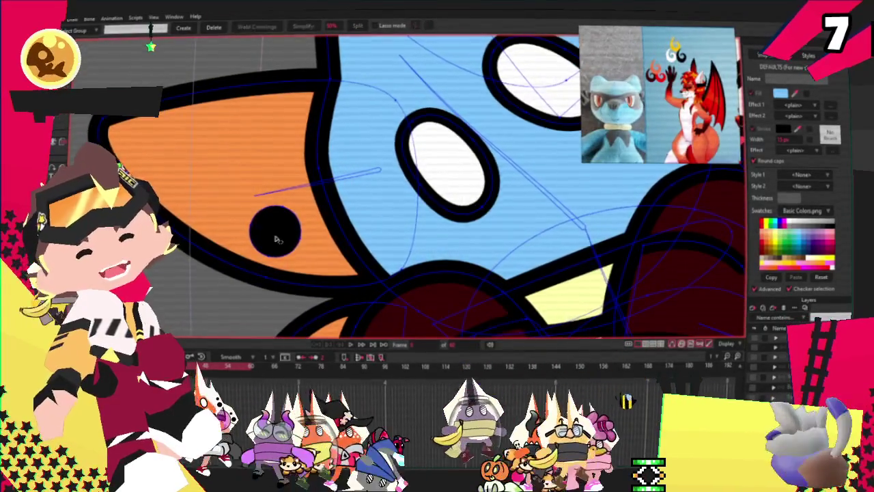
pyautogui.scroll(-1, 220, 214)
pyautogui.scroll(-2, 260, 178)
pyautogui.scroll(2, 300, 149)
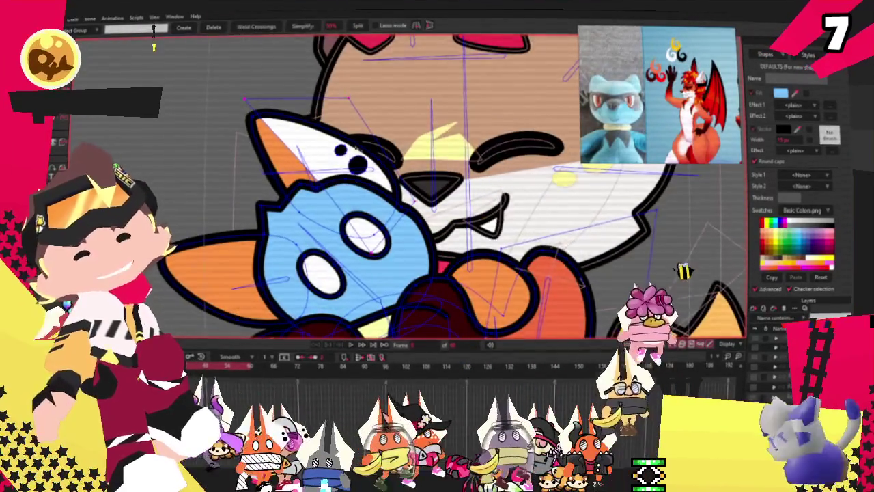
pyautogui.scroll(2, 339, 150)
pyautogui.scroll(1, 335, 156)
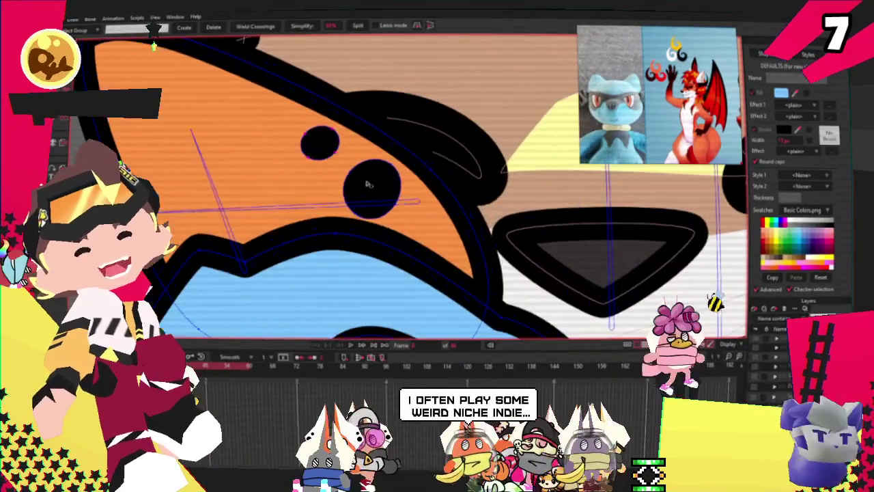
pyautogui.hotkey('ctrl', 'z')
pyautogui.scroll(-1, 330, 143)
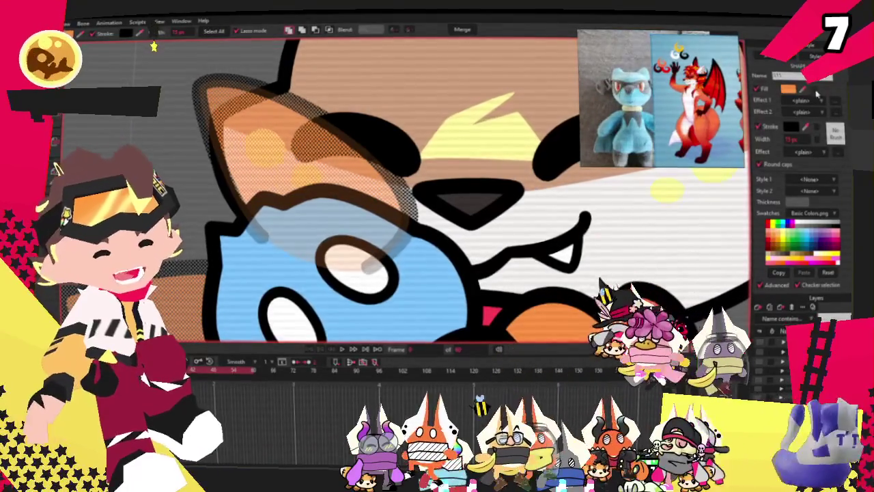
pyautogui.scroll(-2, 442, 293)
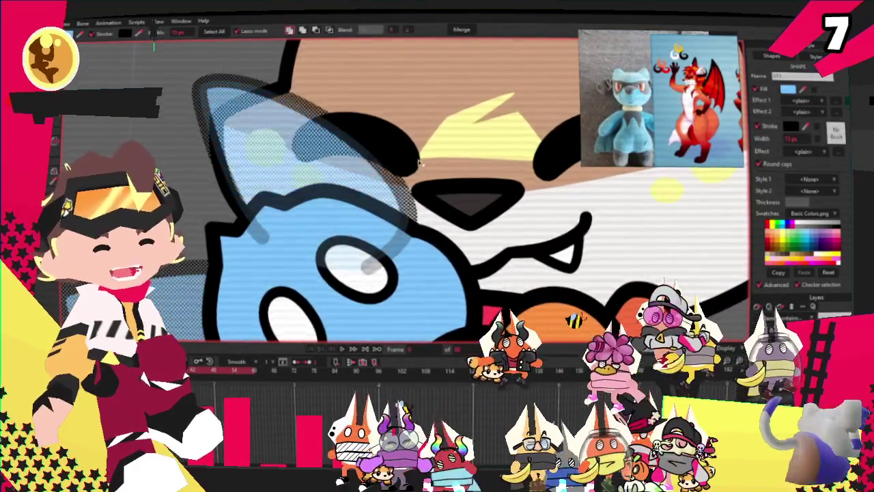
pyautogui.scroll(-2, 368, 232)
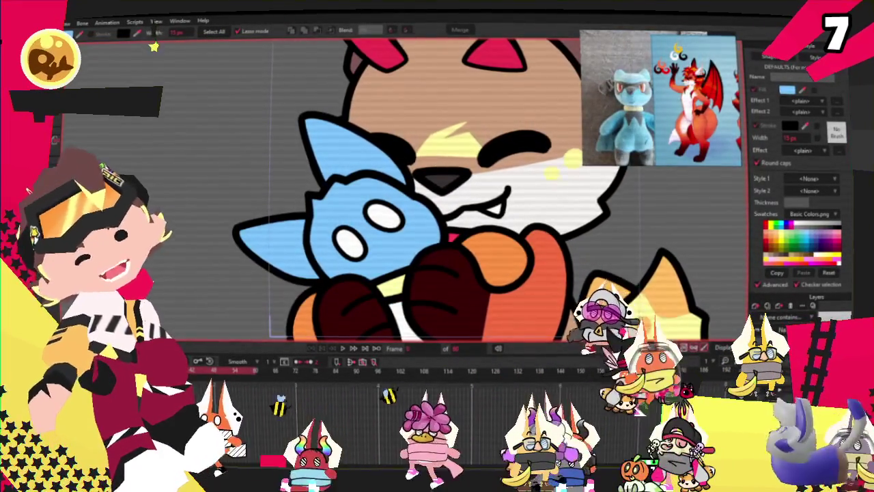
# Pull the plush's left ear tip up and inward, then pick the ear-top curve nodes.
pyautogui.press('t')
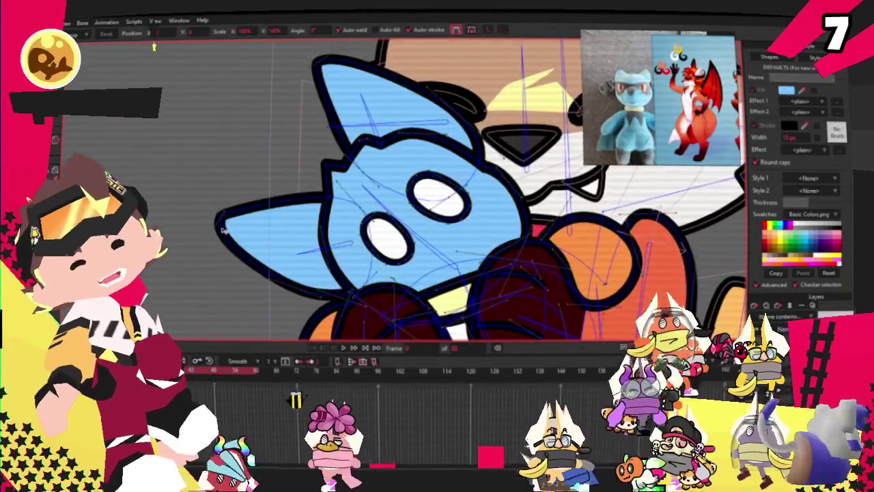
pyautogui.moveTo(224, 230); pyautogui.dragTo(280, 207)
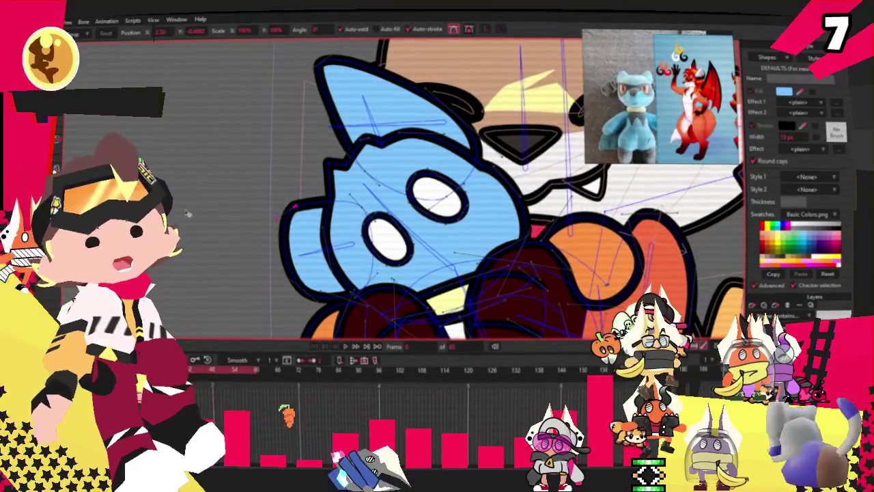
pyautogui.scroll(2, 231, 159)
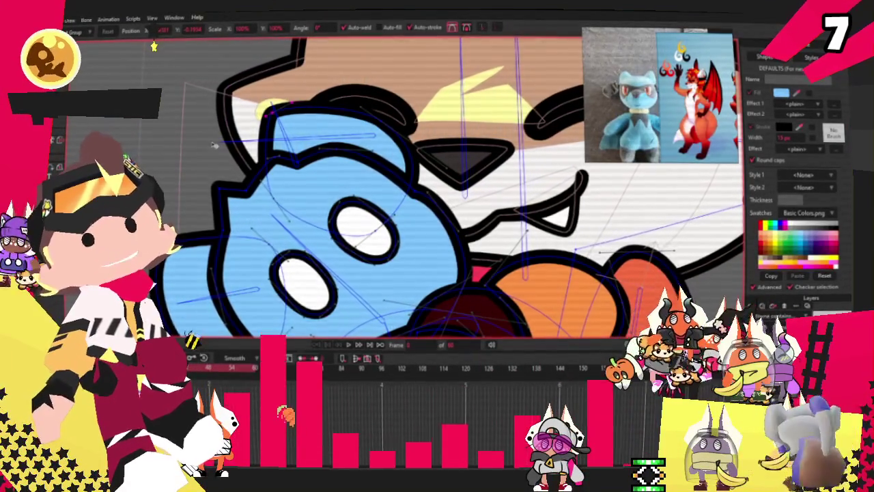
pyautogui.scroll(2, 359, 179)
pyautogui.scroll(2, 358, 178)
pyautogui.scroll(1, 358, 179)
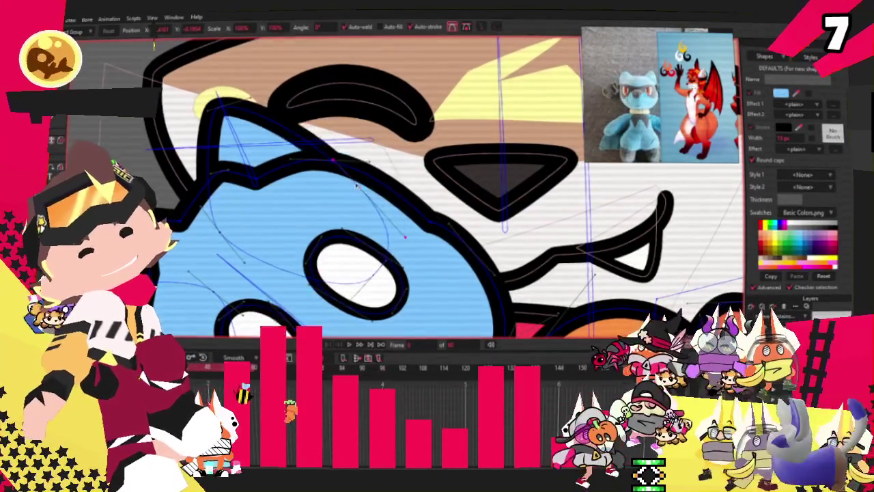
pyautogui.scroll(1, 358, 179)
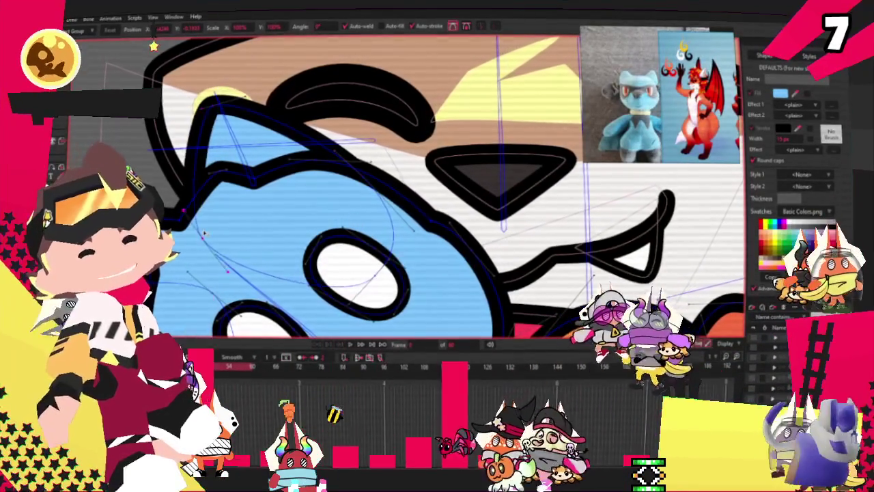
pyautogui.click(334, 145)
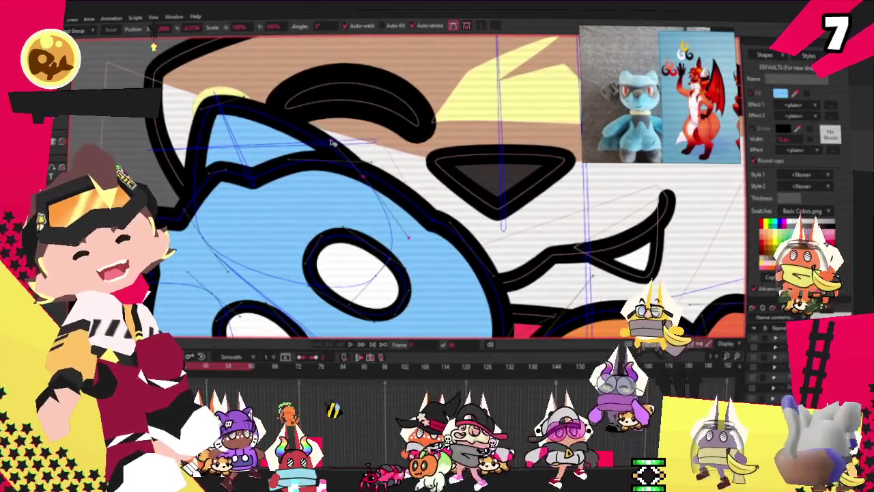
pyautogui.click(226, 111)
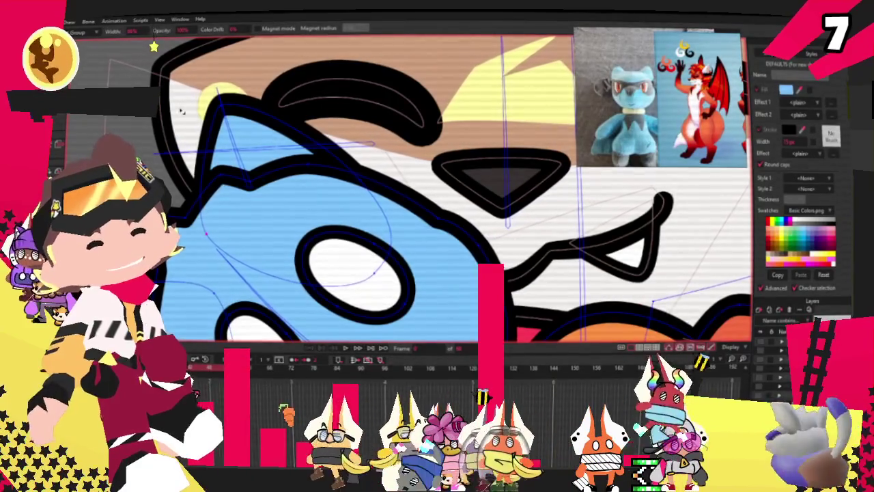
# Nudge the plush's ear tip slightly right and zoom in and out to check it.
pyautogui.scroll(-2, 258, 85)
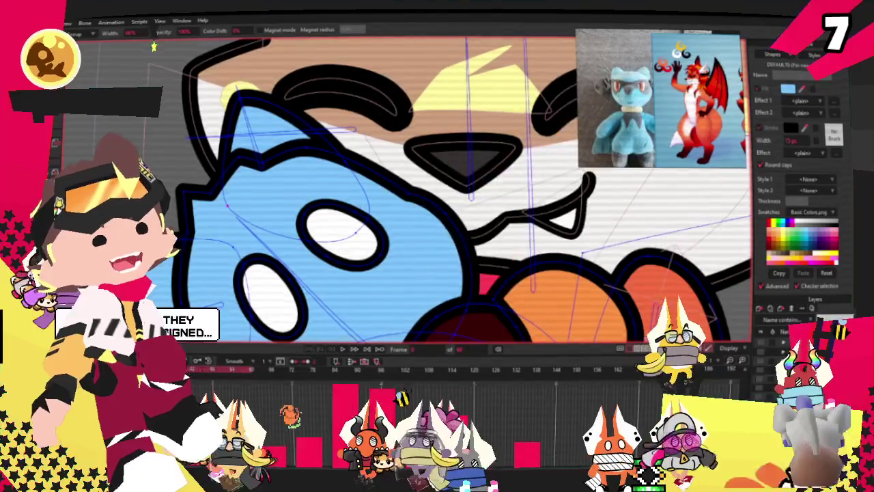
pyautogui.press('t')
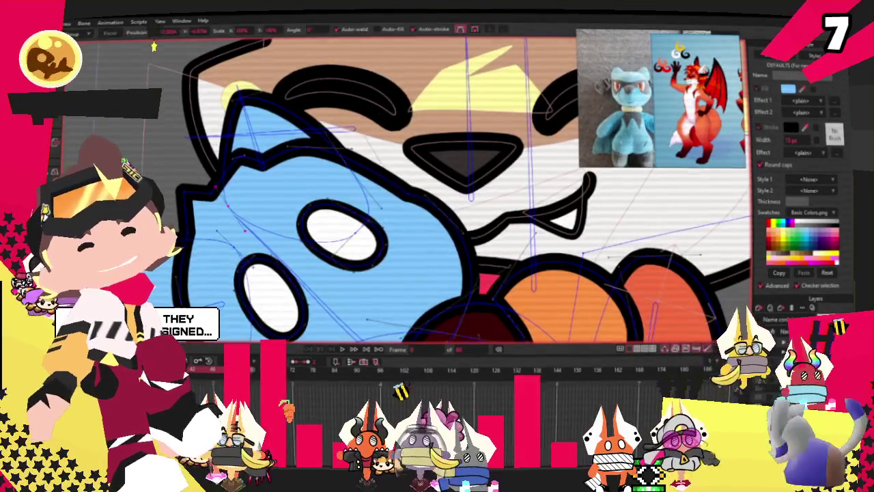
pyautogui.scroll(1, 236, 115)
pyautogui.moveTo(265, 97); pyautogui.dragTo(287, 102)
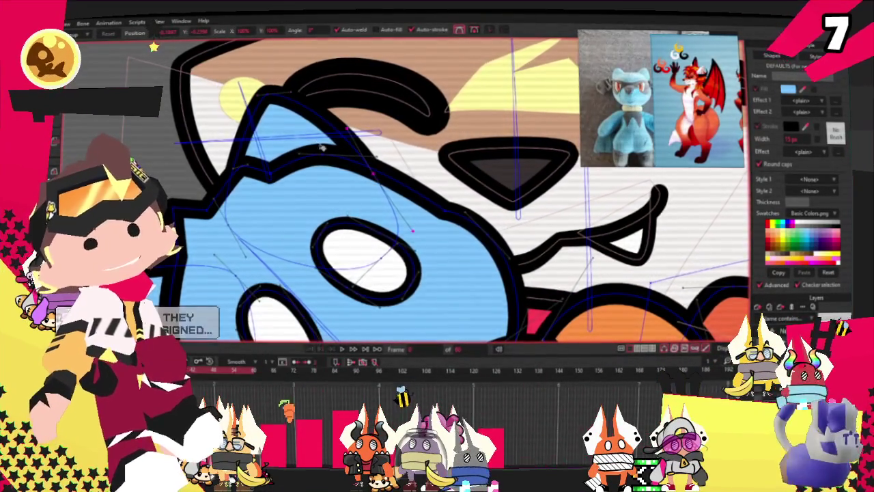
pyautogui.scroll(-1, 327, 151)
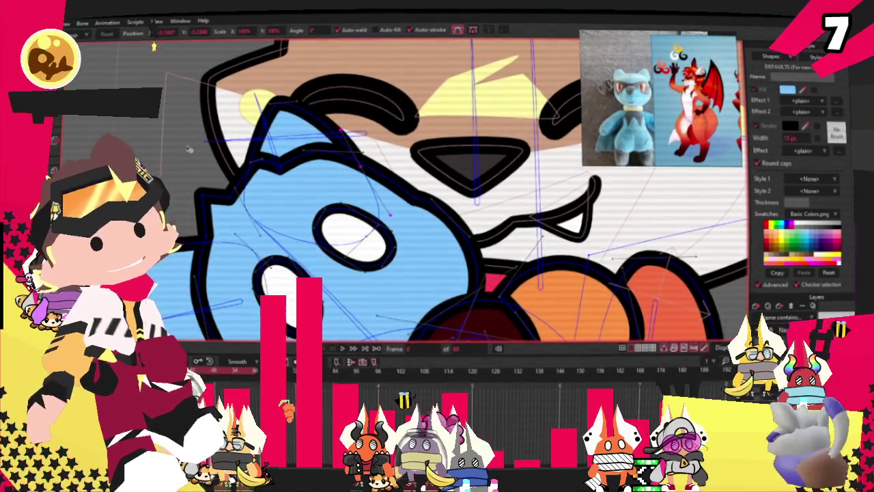
pyautogui.scroll(3, 203, 177)
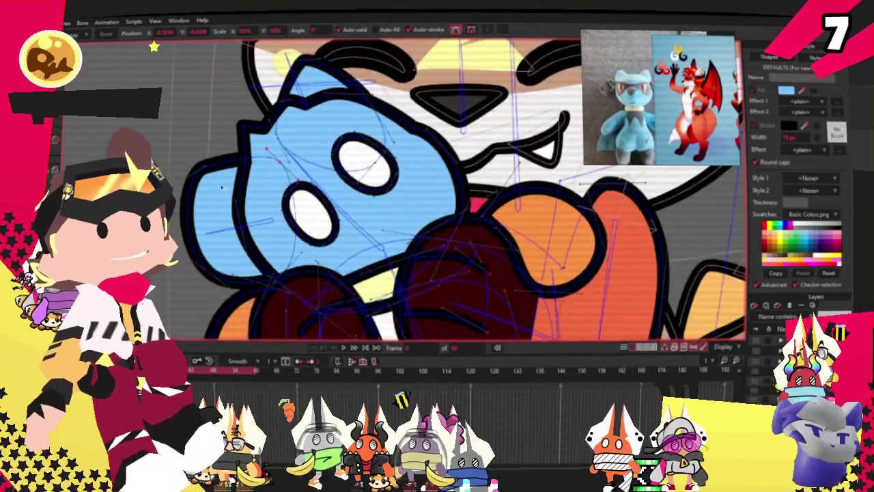
pyautogui.scroll(2, 230, 239)
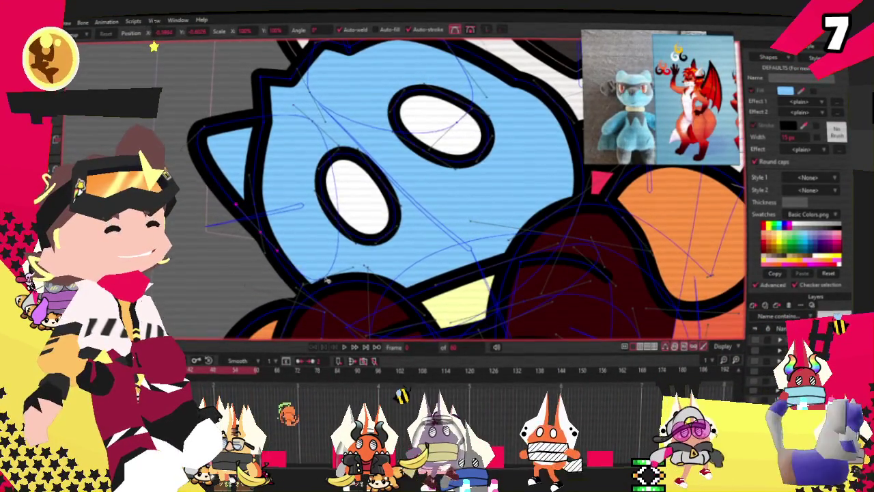
pyautogui.scroll(2, 279, 124)
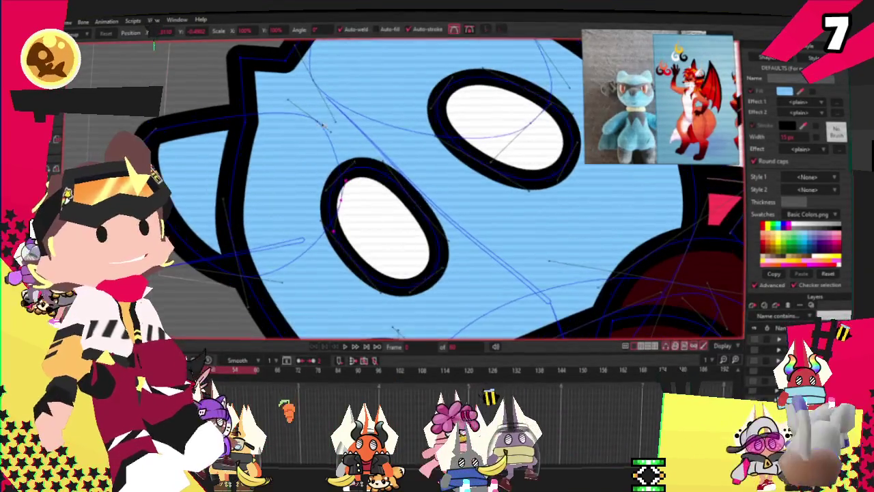
pyautogui.scroll(-3, 211, 102)
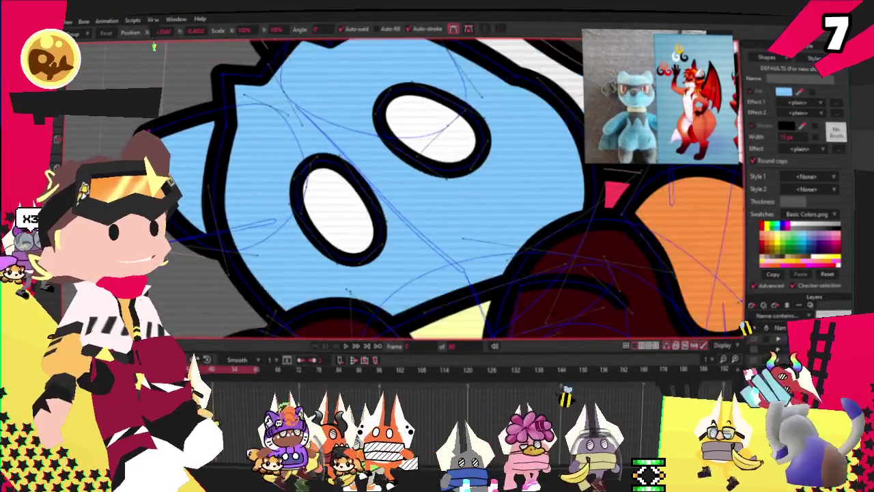
pyautogui.scroll(2, 210, 102)
pyautogui.scroll(-1, 210, 103)
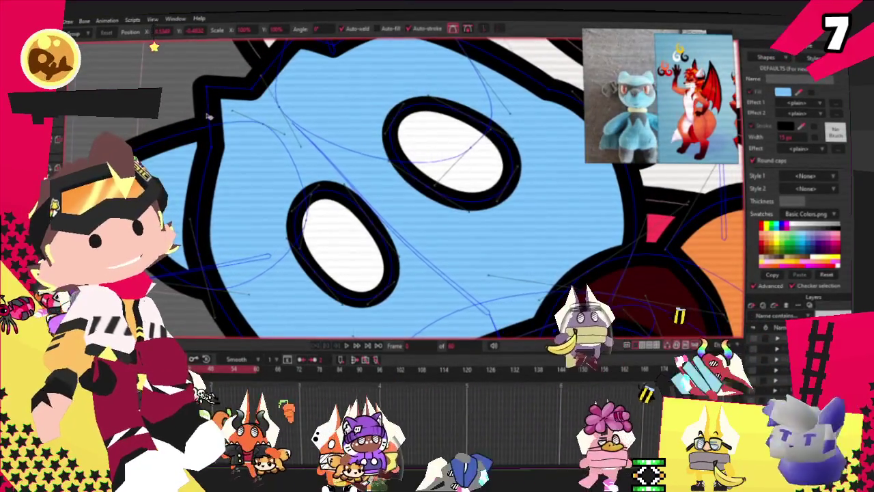
pyautogui.scroll(-1, 232, 116)
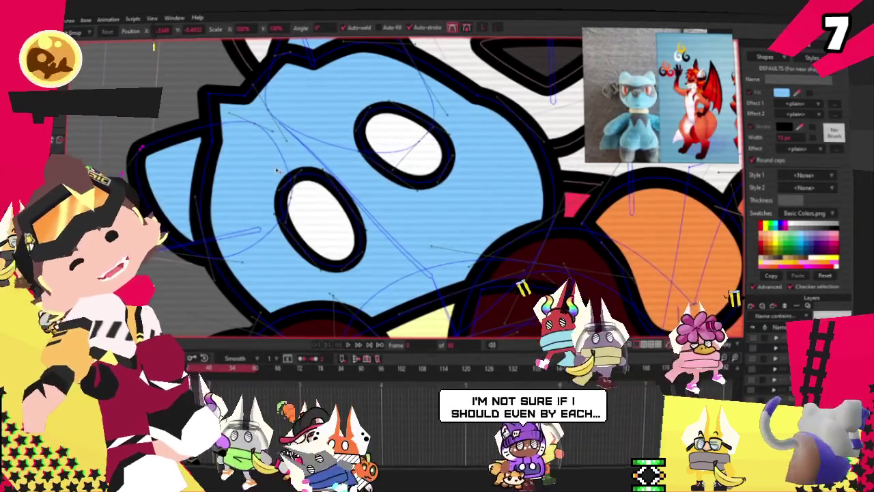
pyautogui.scroll(-2, 155, 45)
pyautogui.scroll(2, 155, 45)
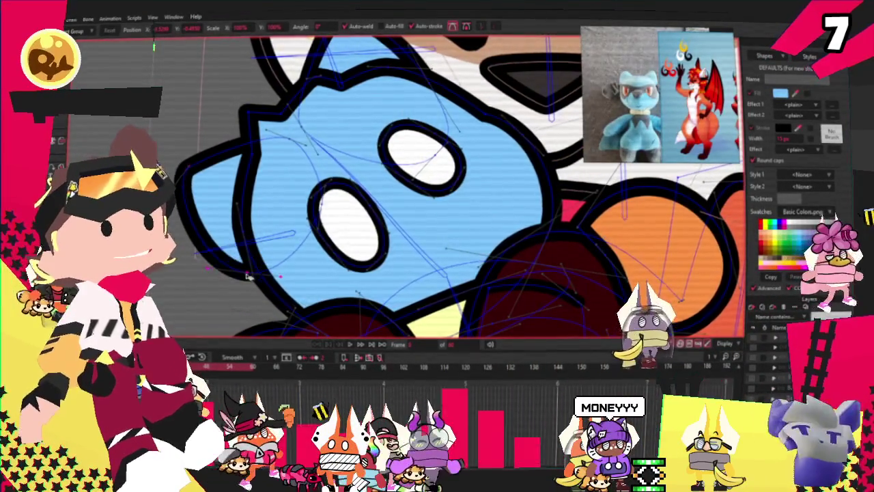
pyautogui.scroll(-2, 267, 181)
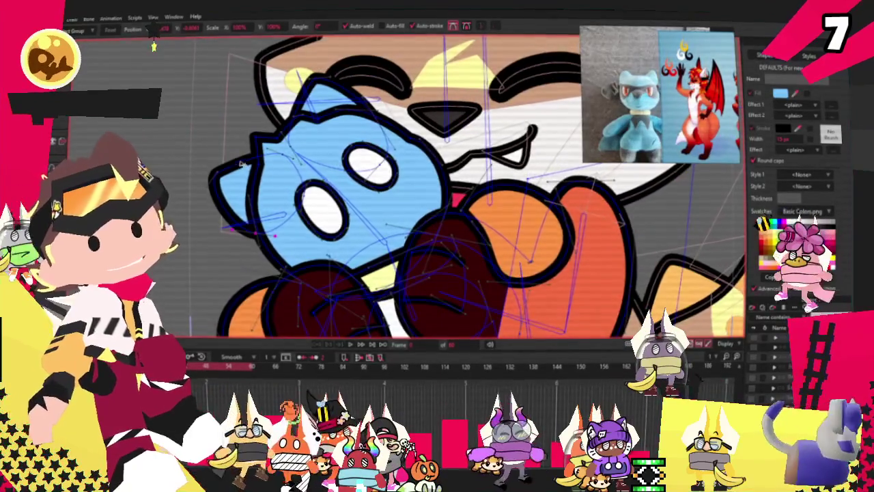
pyautogui.scroll(2, 241, 164)
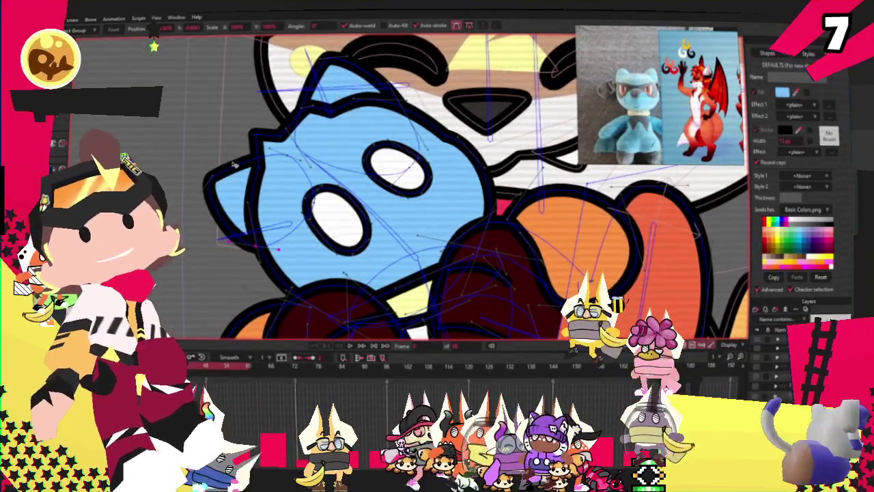
pyautogui.scroll(2, 191, 168)
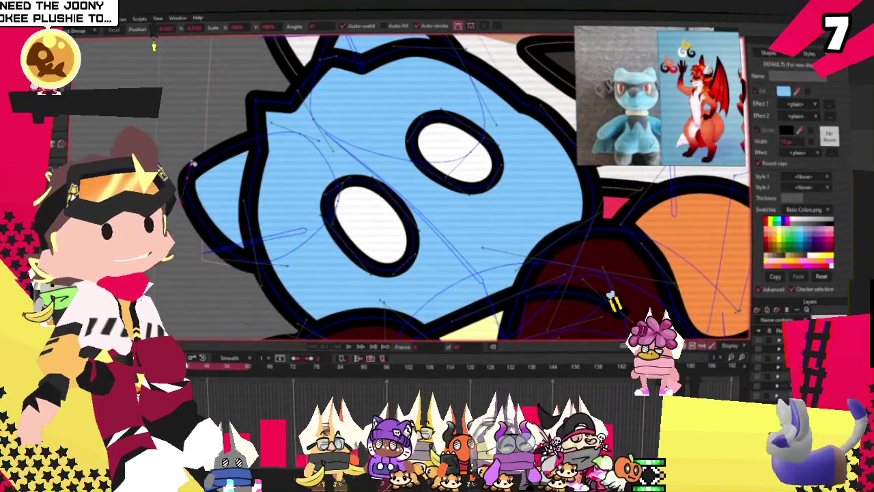
pyautogui.scroll(-2, 184, 179)
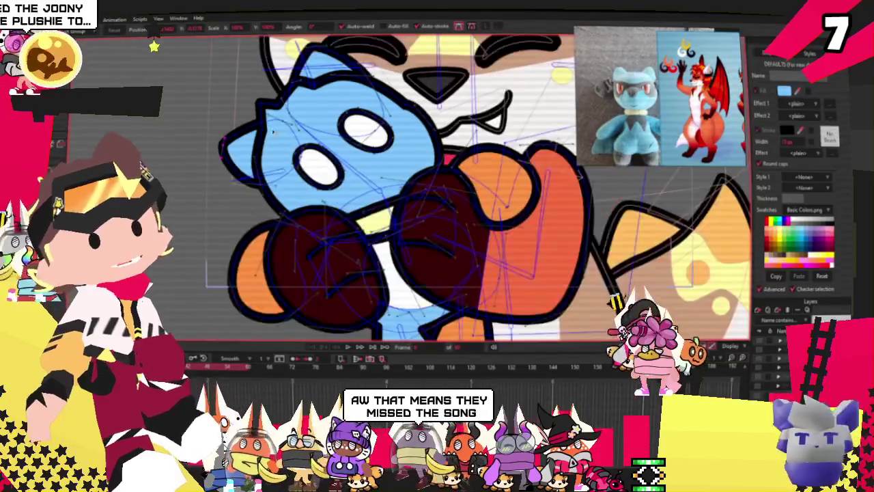
pyautogui.scroll(-1, 264, 104)
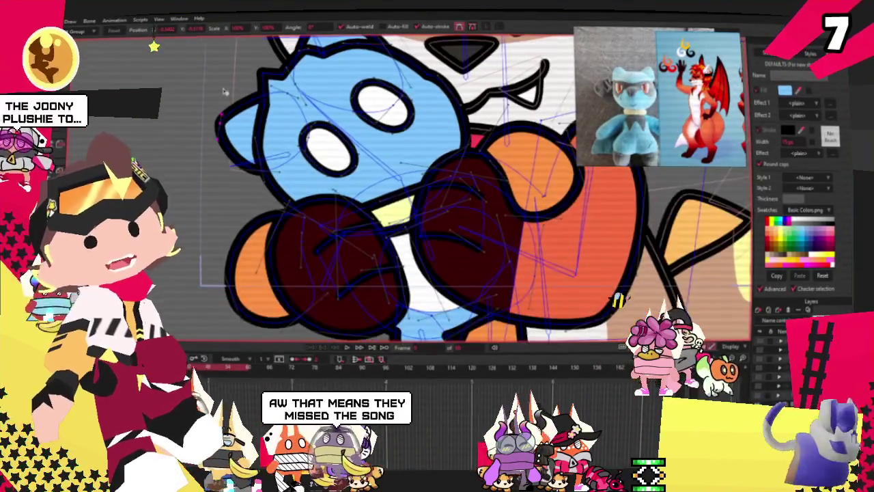
pyautogui.press('r')
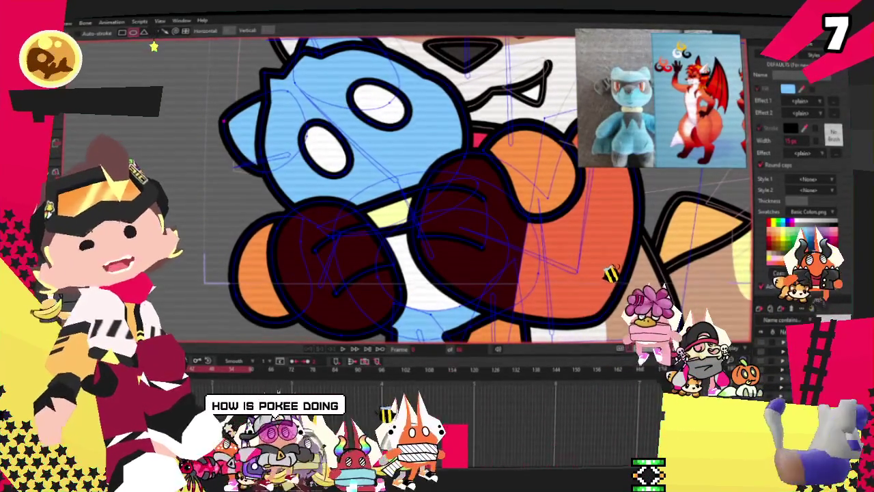
# Draw an oval beside the head's left side and give it a dark grey fill.
pyautogui.scroll(2, 309, 118)
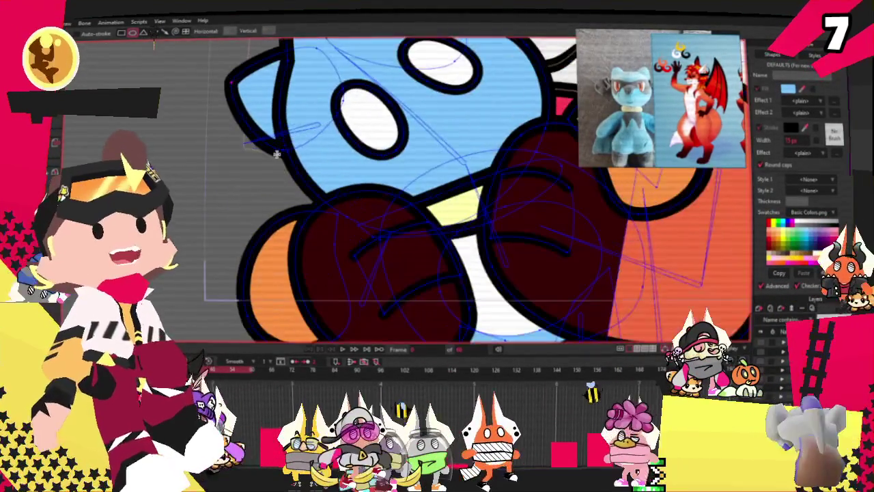
pyautogui.moveTo(286, 130); pyautogui.dragTo(305, 256)
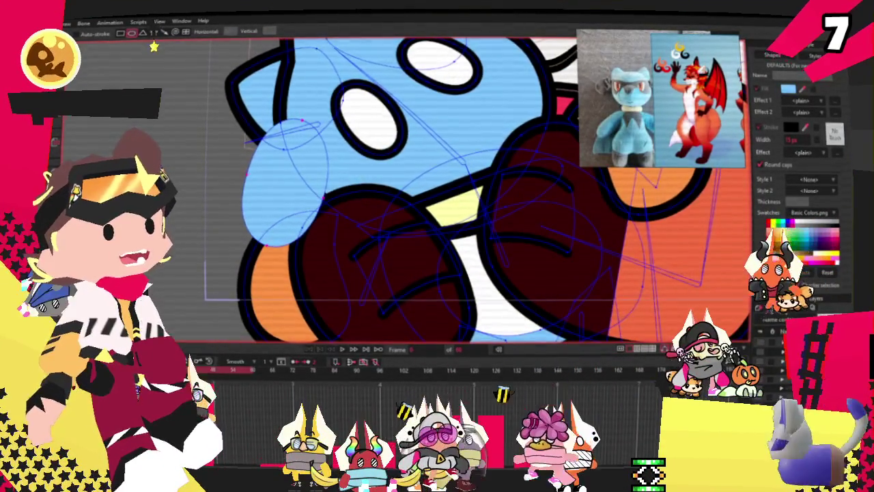
pyautogui.scroll(-2, 462, 51)
pyautogui.press('g')
pyautogui.scroll(-2, 462, 51)
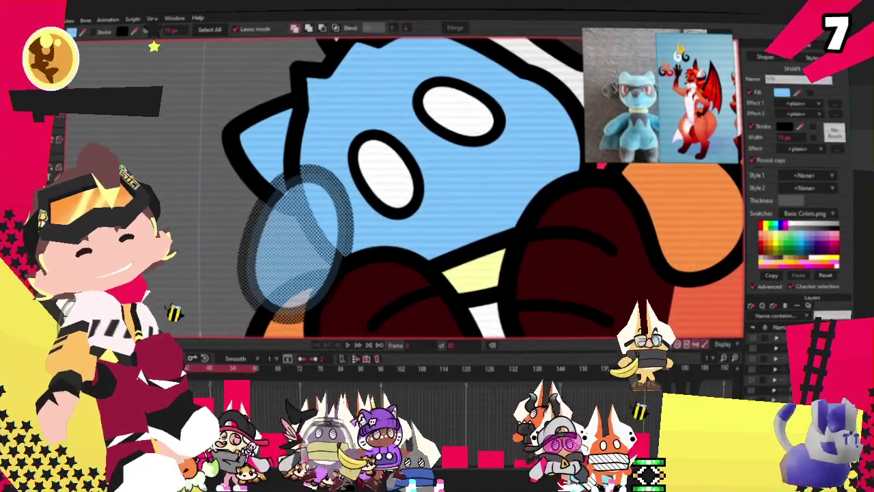
pyautogui.click(782, 92)
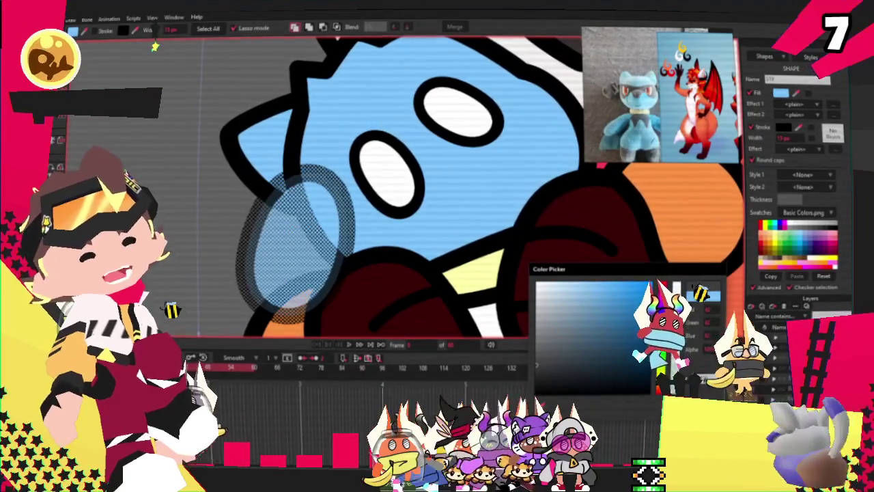
pyautogui.click(538, 365)
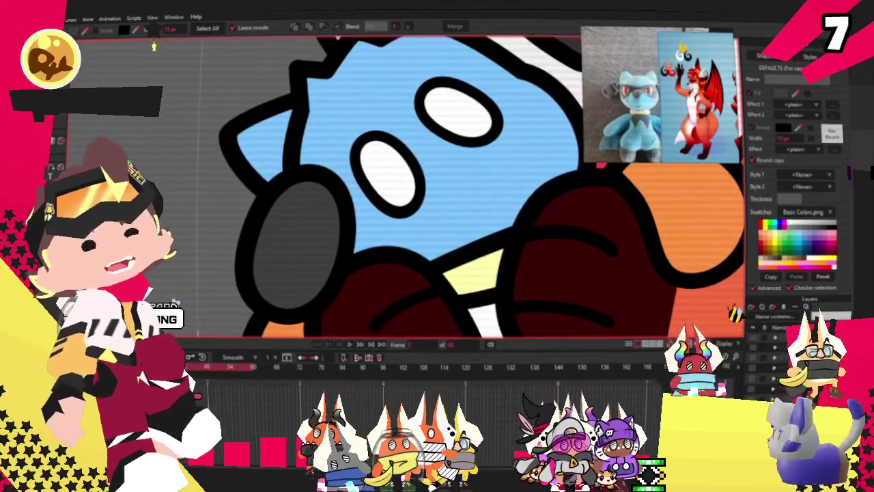
pyautogui.press('g')
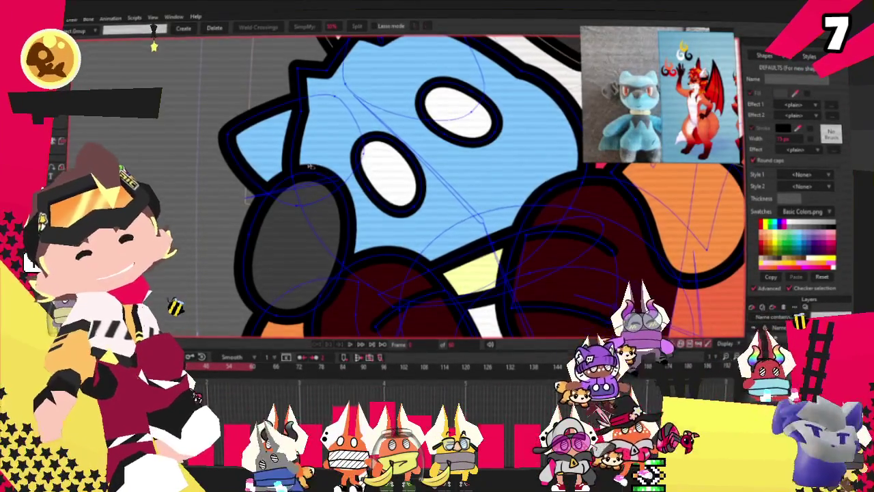
# Drag the grey patch's points into a long teardrop along the head's left side.
pyautogui.scroll(3, 314, 176)
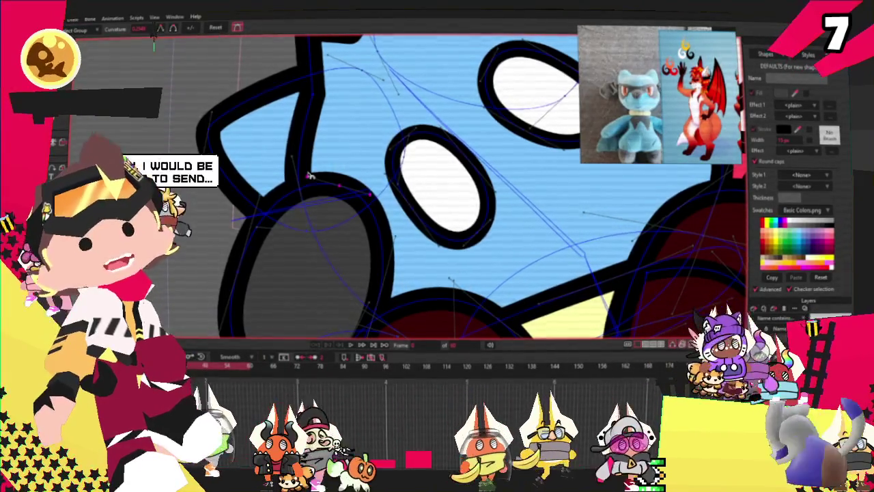
pyautogui.scroll(-3, 310, 178)
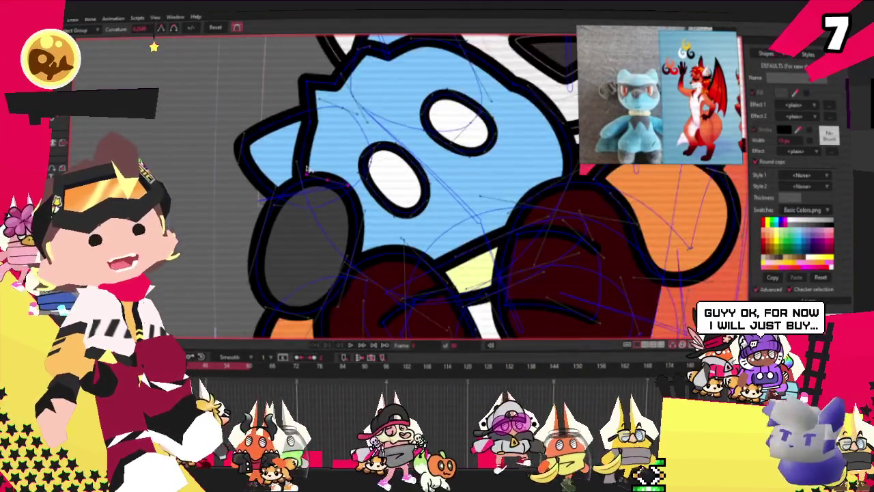
pyautogui.scroll(3, 331, 193)
pyautogui.press('t')
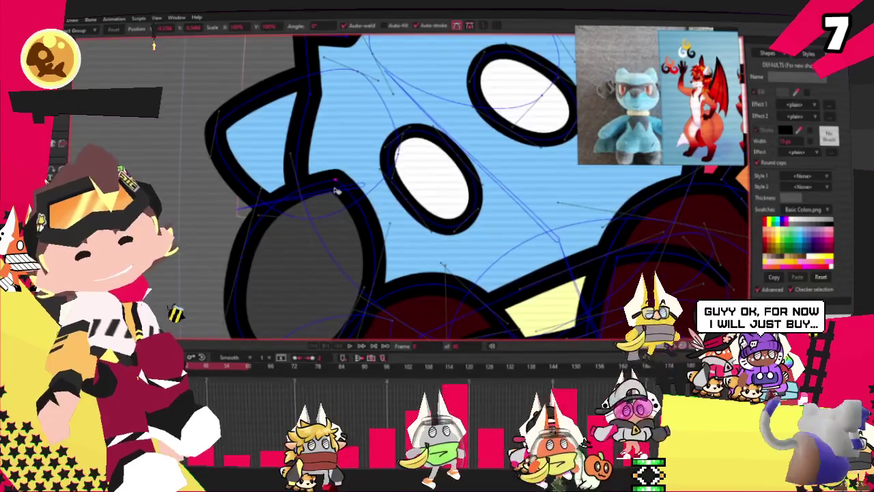
pyautogui.moveTo(334, 191); pyautogui.dragTo(294, 162)
pyautogui.scroll(-3, 295, 160)
pyautogui.scroll(3, 351, 214)
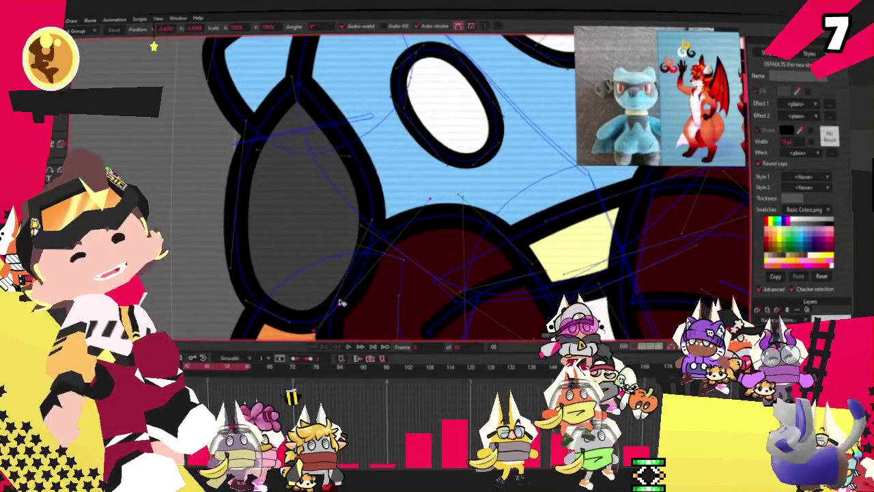
pyautogui.moveTo(341, 300)
pyautogui.mouseDown()
pyautogui.moveTo(248, 292)
pyautogui.moveTo(341, 297)
pyautogui.mouseUp()
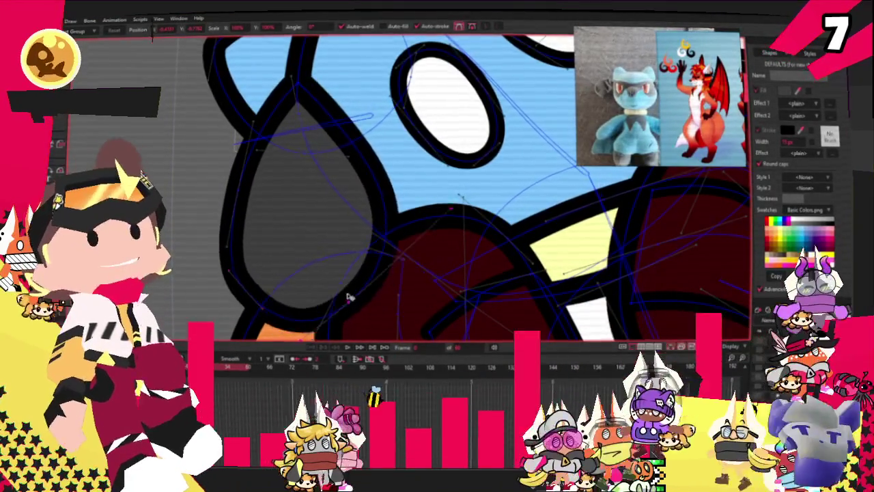
pyautogui.moveTo(237, 196); pyautogui.dragTo(263, 247)
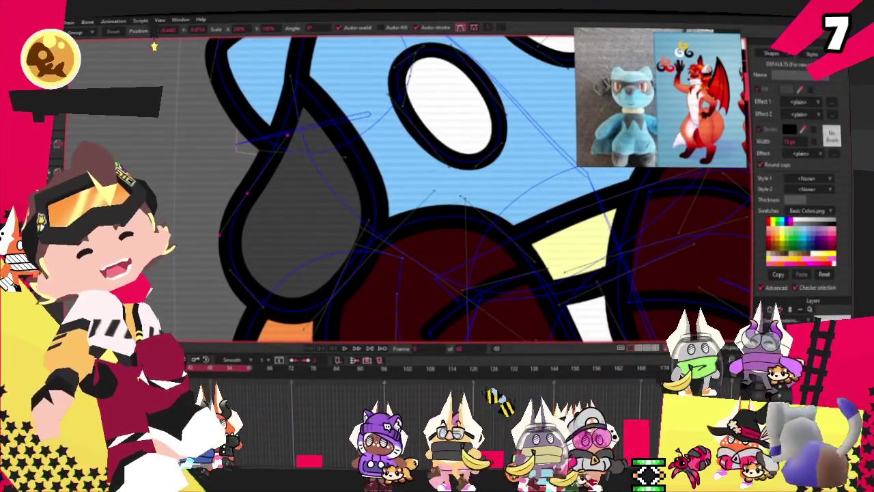
# Select the bone near the grey patch and test its pose on the character.
pyautogui.click(331, 127)
pyautogui.scroll(-2, 410, 191)
pyautogui.scroll(2, 410, 191)
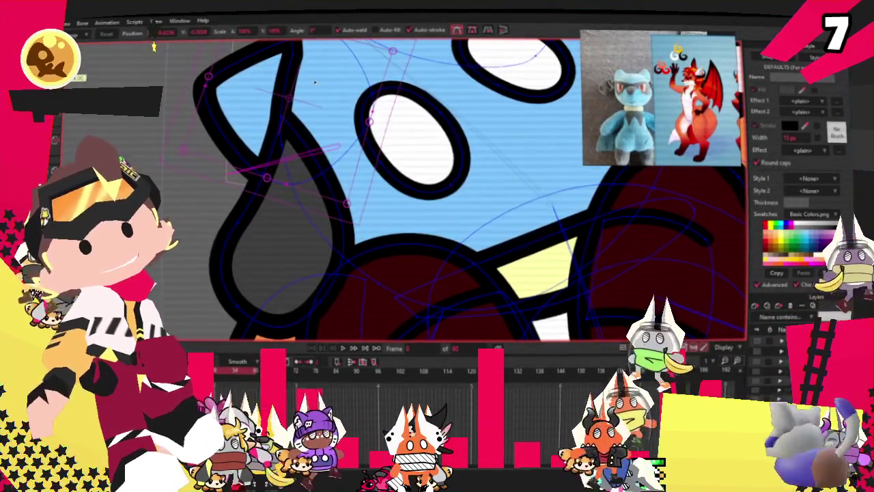
pyautogui.moveTo(314, 82); pyautogui.dragTo(224, 149)
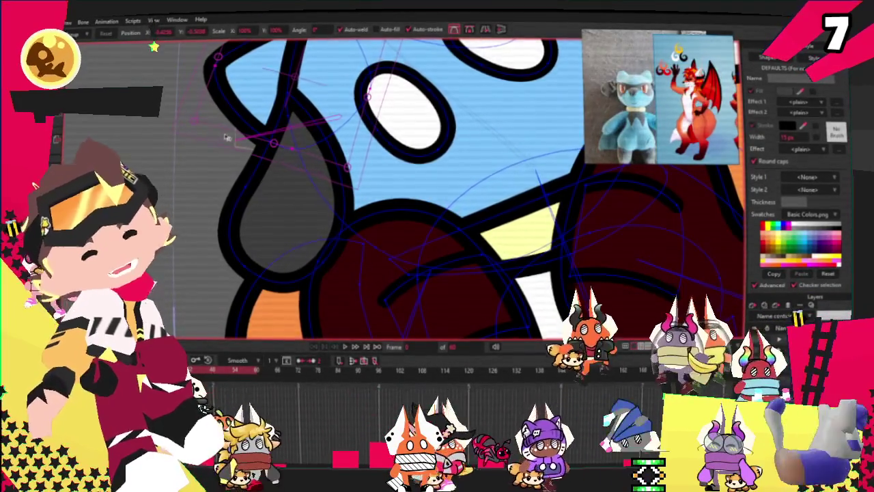
pyautogui.scroll(-2, 271, 148)
pyautogui.scroll(-2, 270, 148)
pyautogui.scroll(3, 270, 148)
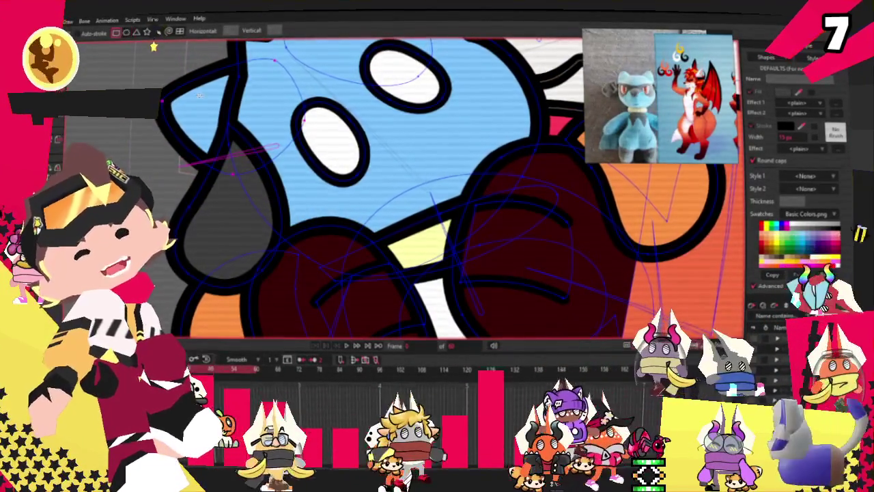
# Draw a dark grey rectangle over the left eye and round its edges.
pyautogui.scroll(1, 231, 85)
pyautogui.scroll(1, 231, 84)
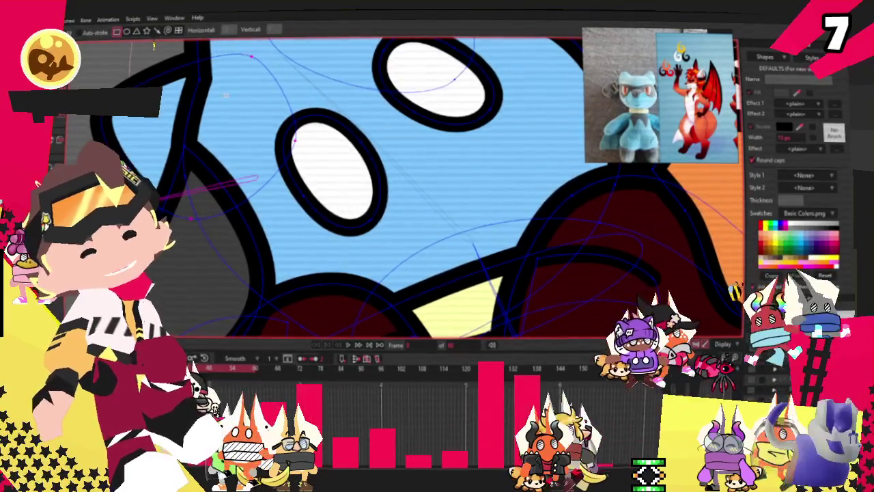
pyautogui.moveTo(226, 93); pyautogui.dragTo(374, 232)
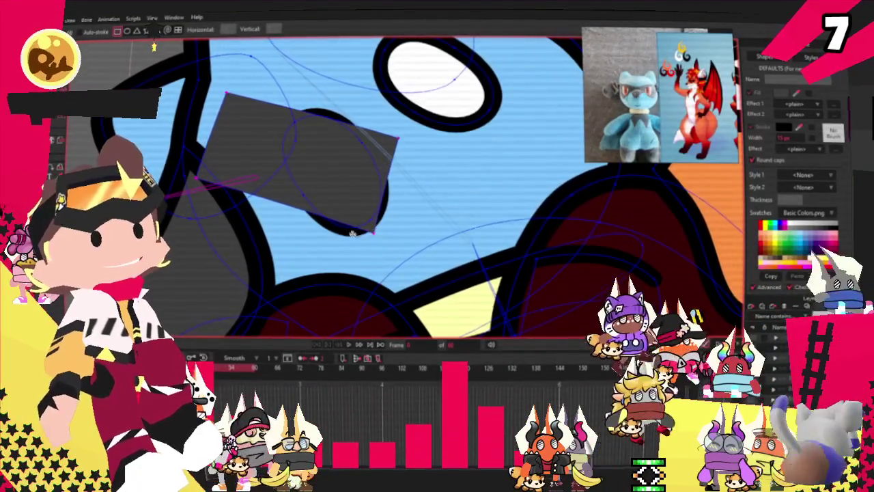
pyautogui.press('c')
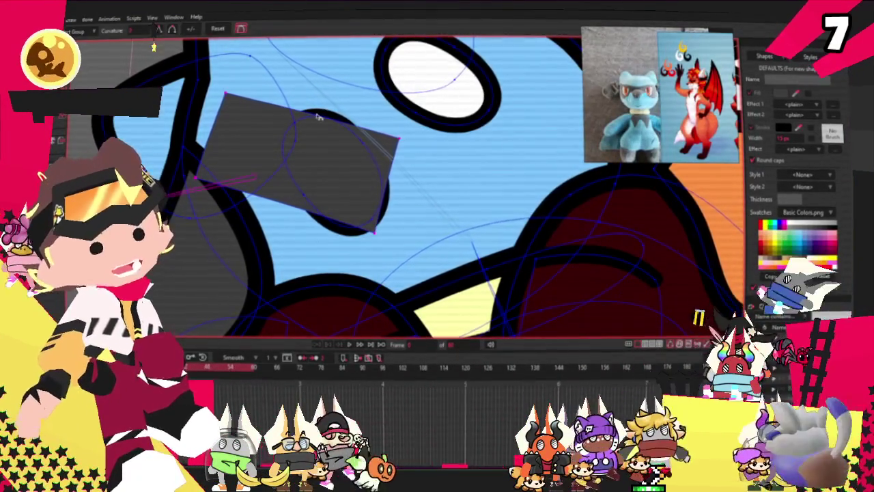
pyautogui.moveTo(243, 113); pyautogui.dragTo(315, 111)
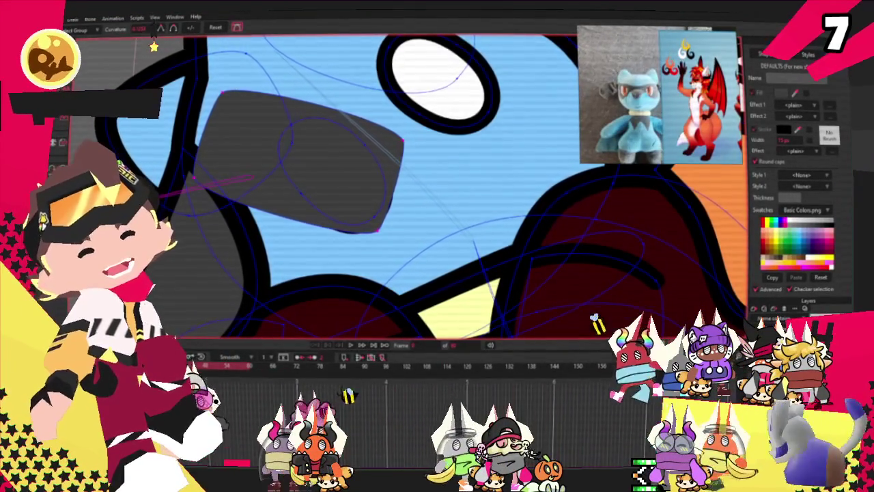
# Select the grey band shape, then clear the selection.
pyautogui.press('q')
pyautogui.click(212, 143)
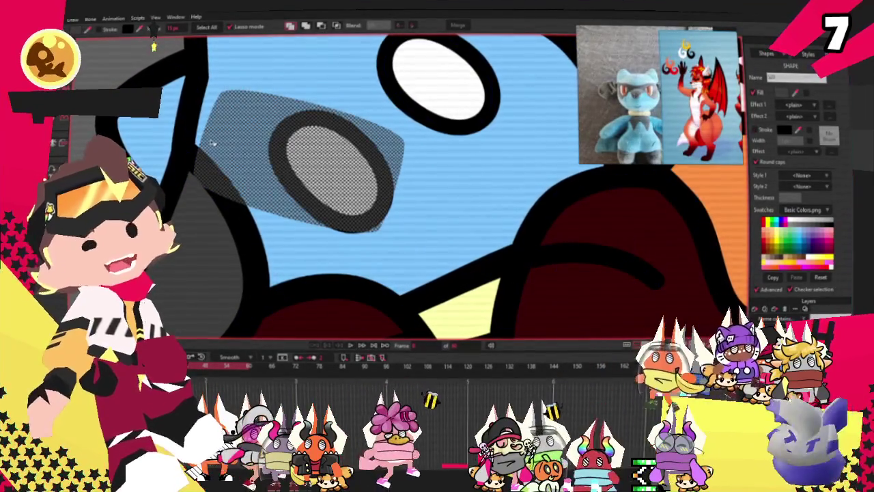
pyautogui.scroll(-3, 214, 135)
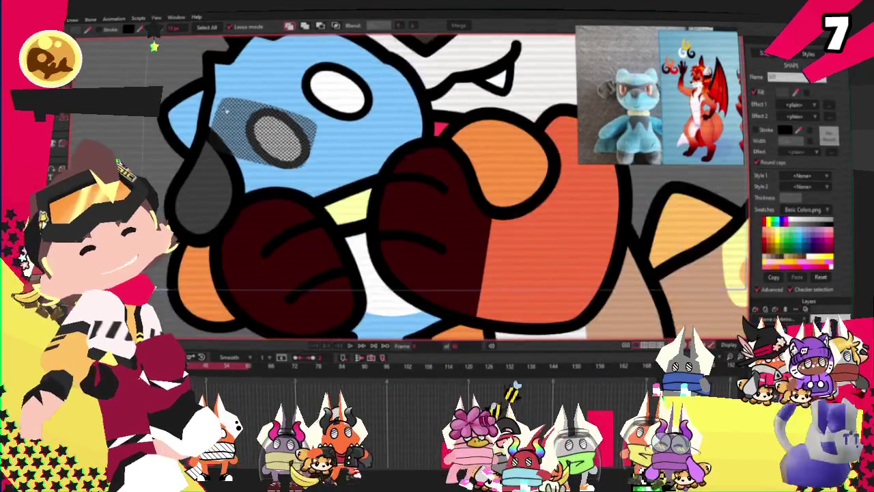
pyautogui.click(126, 135)
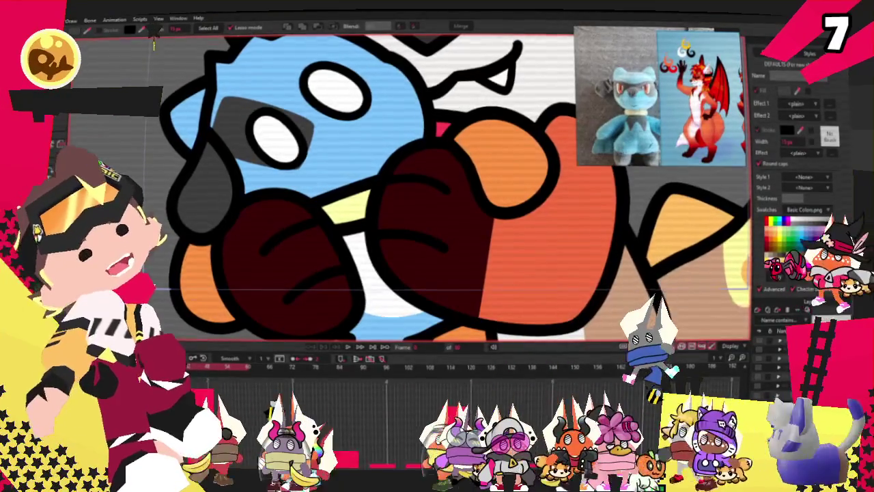
# Add a point extending the grey band up and across over the right eye.
pyautogui.press('a')
pyautogui.scroll(2, 295, 160)
pyautogui.scroll(2, 295, 160)
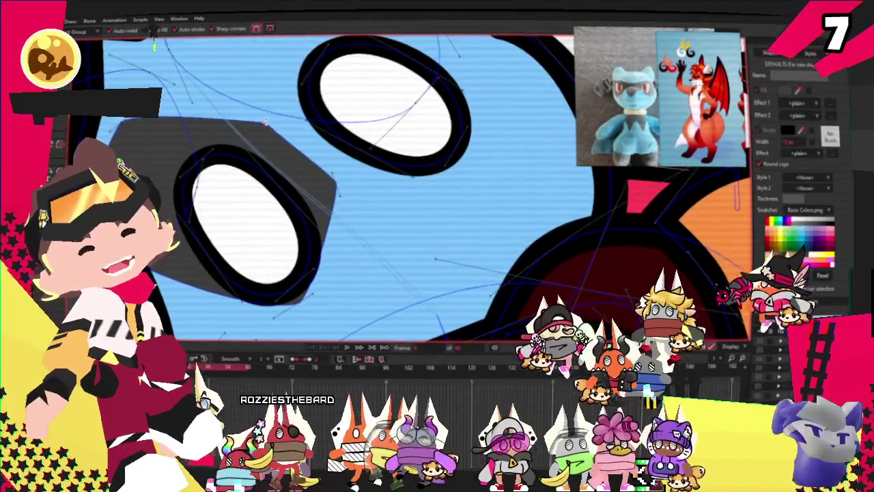
pyautogui.scroll(-2, 268, 133)
pyautogui.scroll(2, 270, 181)
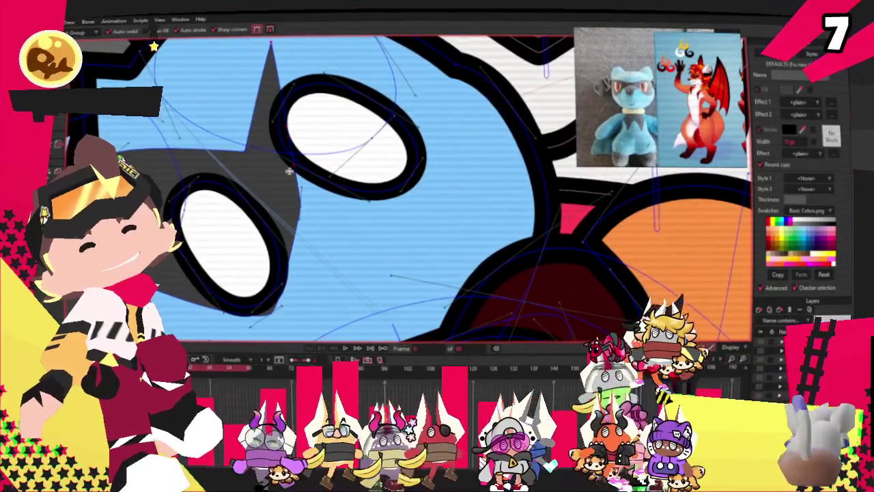
pyautogui.moveTo(271, 43); pyautogui.dragTo(435, 77)
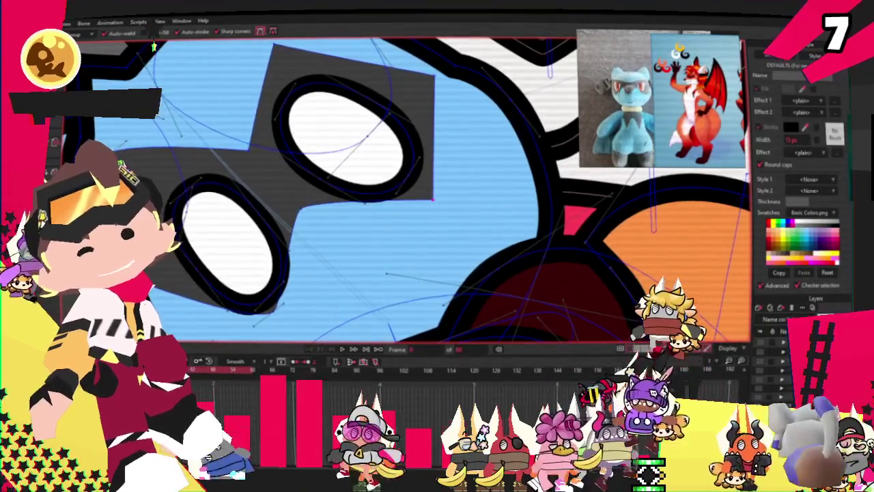
# Round off the band's upper-right and lower-right corners.
pyautogui.press('c')
pyautogui.moveTo(440, 90); pyautogui.dragTo(449, 102)
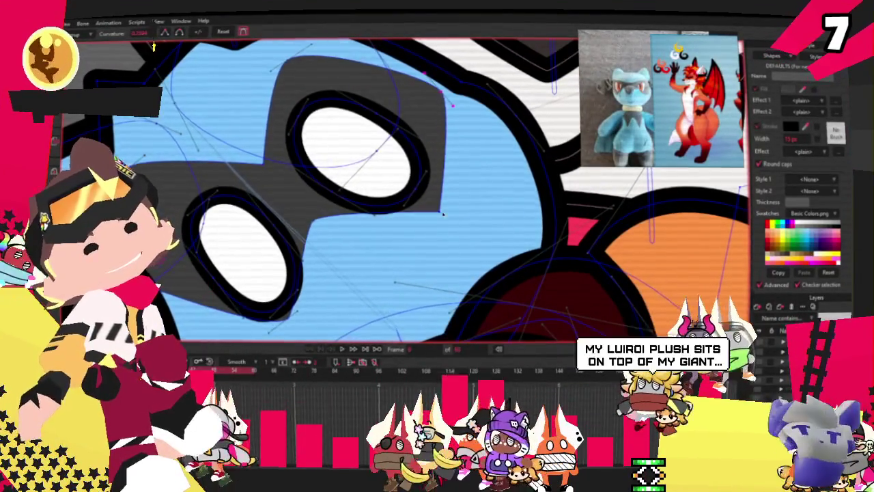
pyautogui.moveTo(440, 209); pyautogui.dragTo(373, 99)
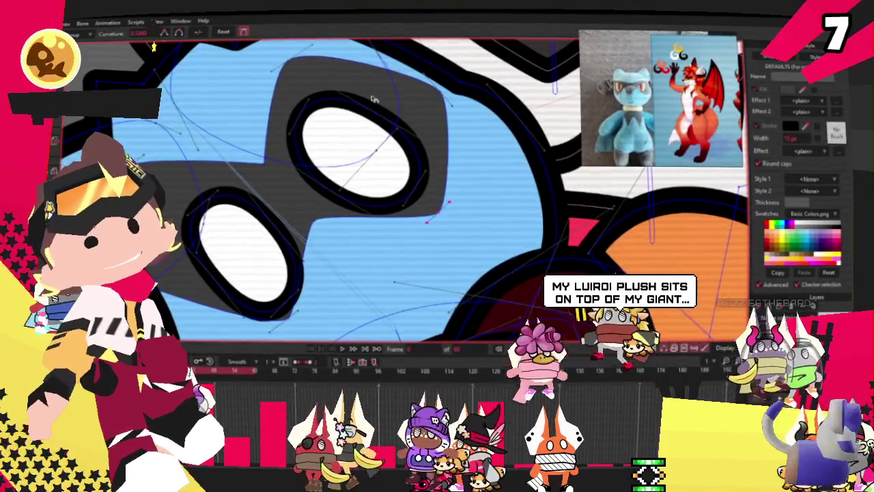